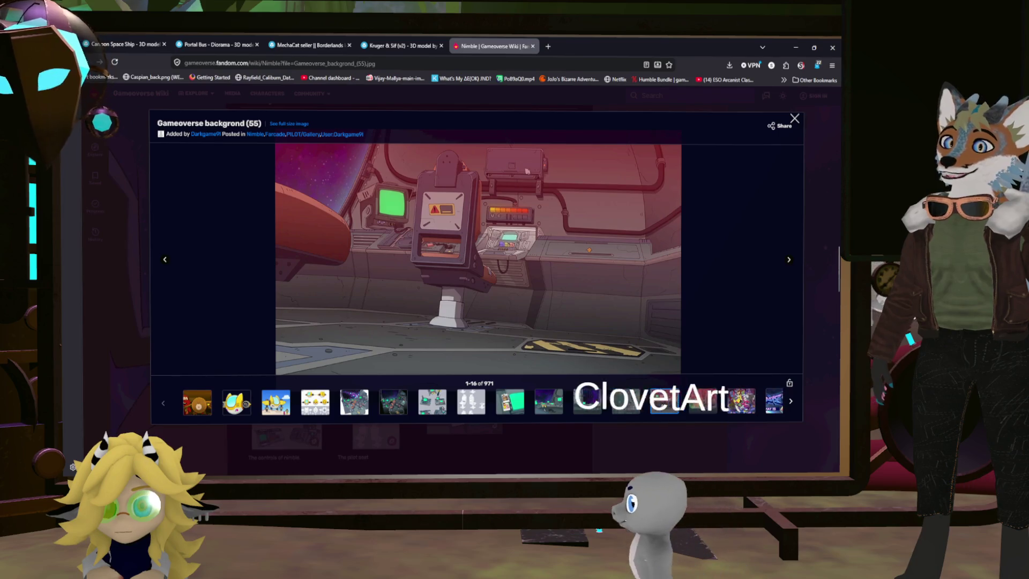
Step: Step back from Nimble6 through Nimble5 to the Nimble2 V2 cockpit image, then open the Kruger & Sif Sketchfab page
{"action": "left_click", "coordinate": [626, 402]}
{"action": "left_click", "coordinate": [594, 399]}
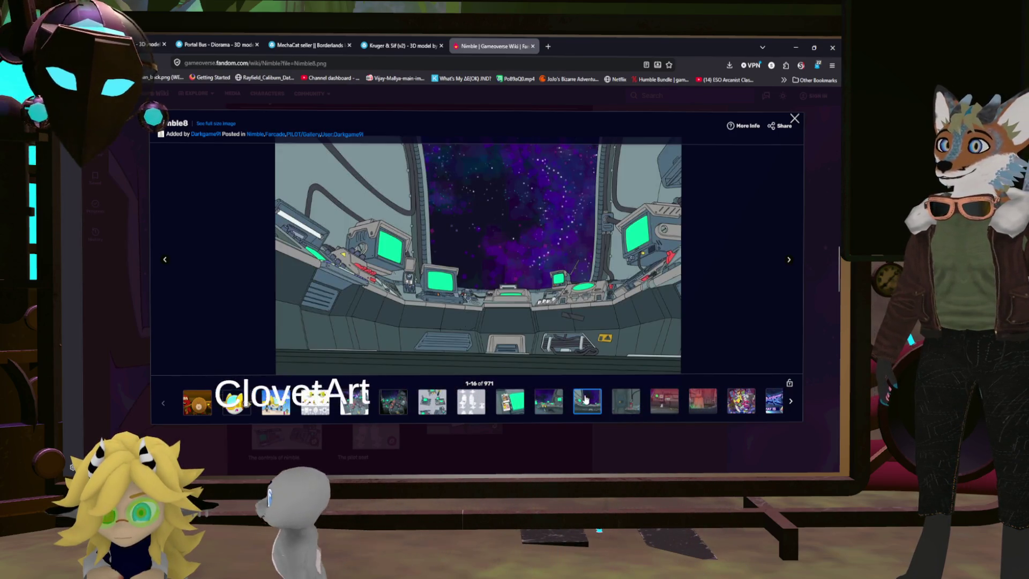
{"action": "left_click", "coordinate": [557, 402]}
{"action": "left_click", "coordinate": [525, 403]}
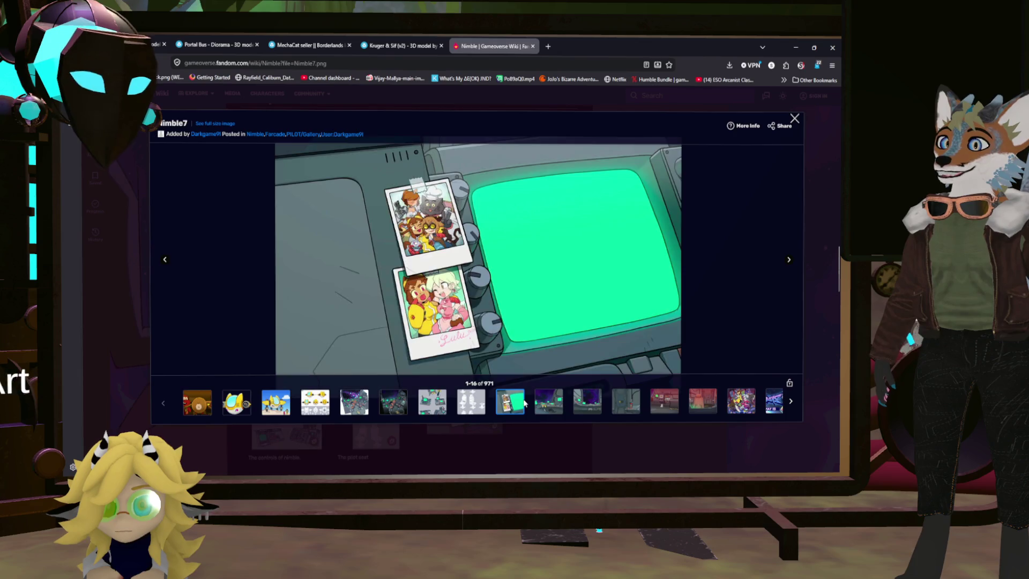
{"action": "left_click", "coordinate": [548, 402]}
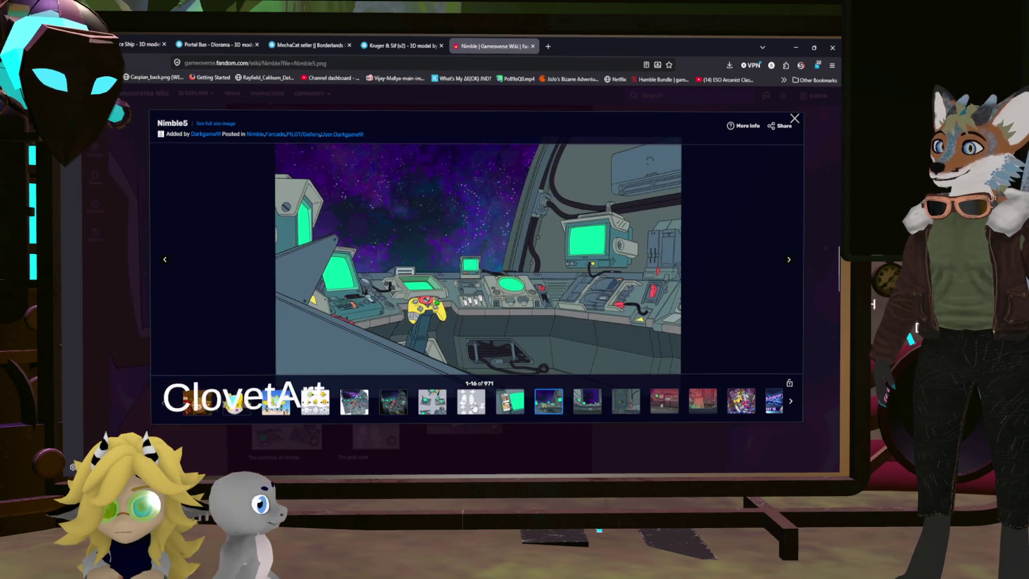
{"action": "left_click", "coordinate": [390, 403]}
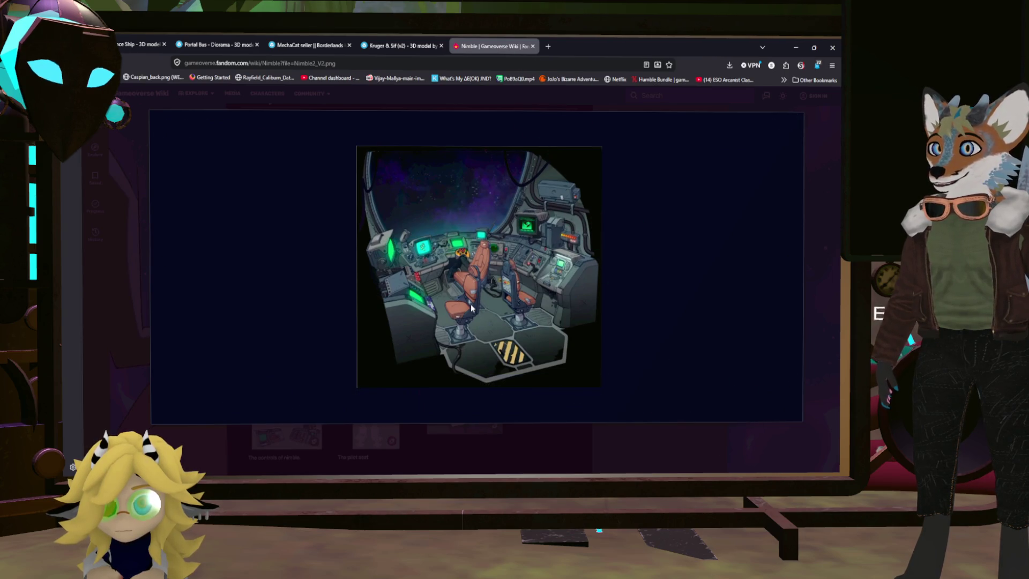
{"action": "mouse_move", "coordinate": [422, 405]}
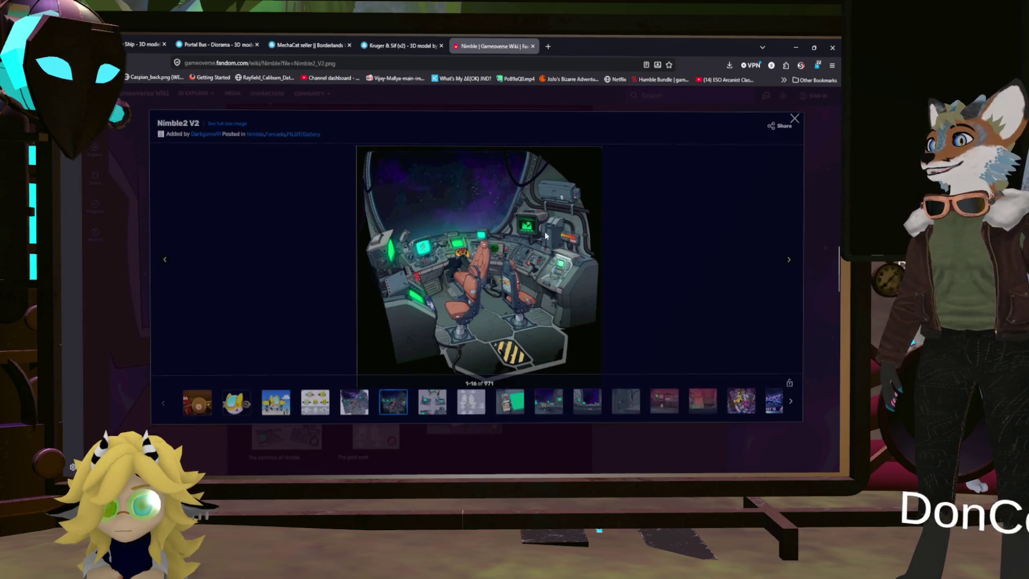
{"action": "left_click", "coordinate": [396, 46]}
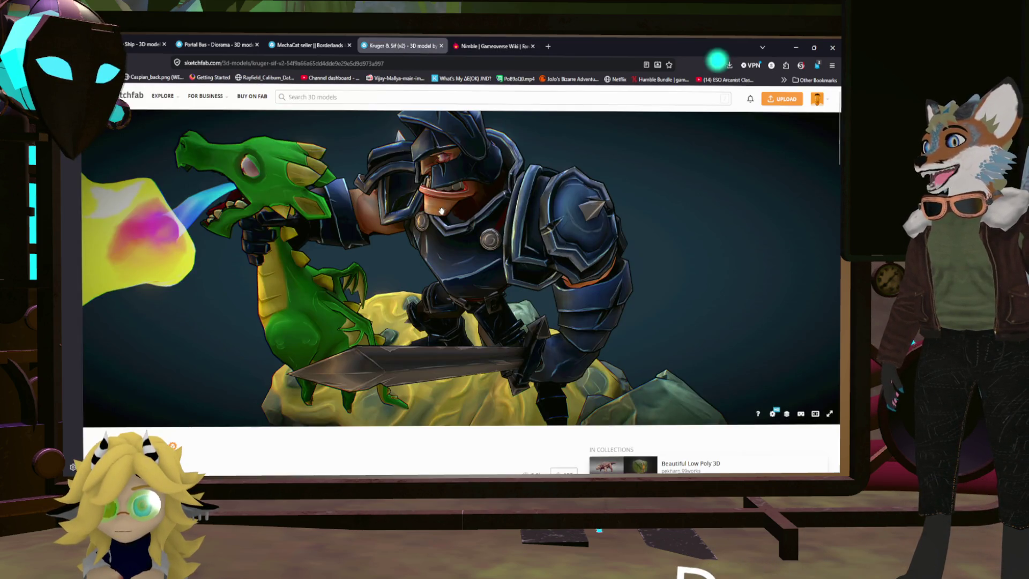
Step: Orbit the Kruger & Sif knight model to view it from above, then return to the Nimble wiki gallery
{"action": "mouse_move", "coordinate": [485, 199]}
{"action": "left_mouse_down"}
{"action": "mouse_move", "coordinate": [488, 252]}
{"action": "mouse_move", "coordinate": [590, 193]}
{"action": "mouse_move", "coordinate": [483, 134]}
{"action": "left_mouse_up"}
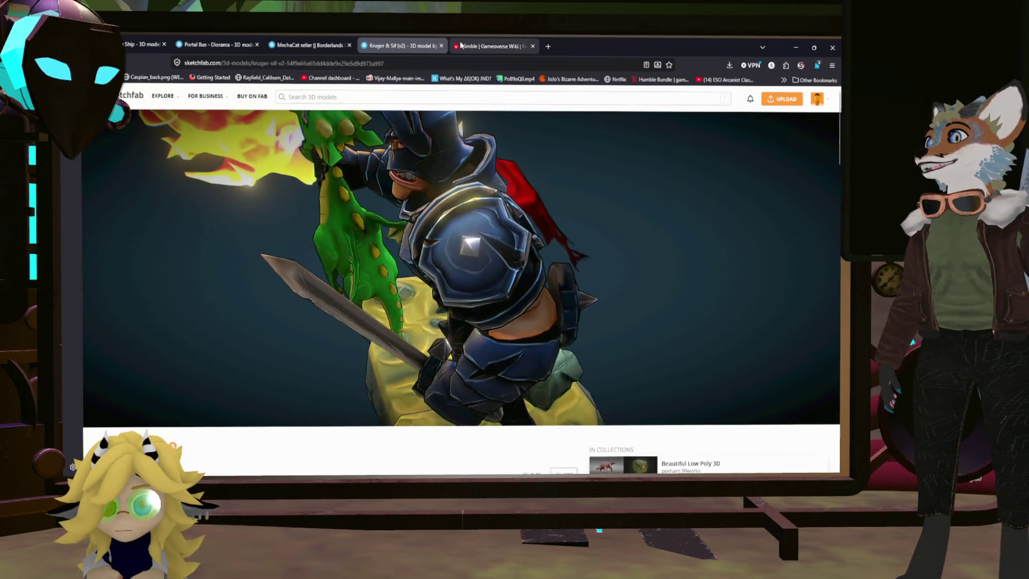
{"action": "left_click", "coordinate": [461, 46]}
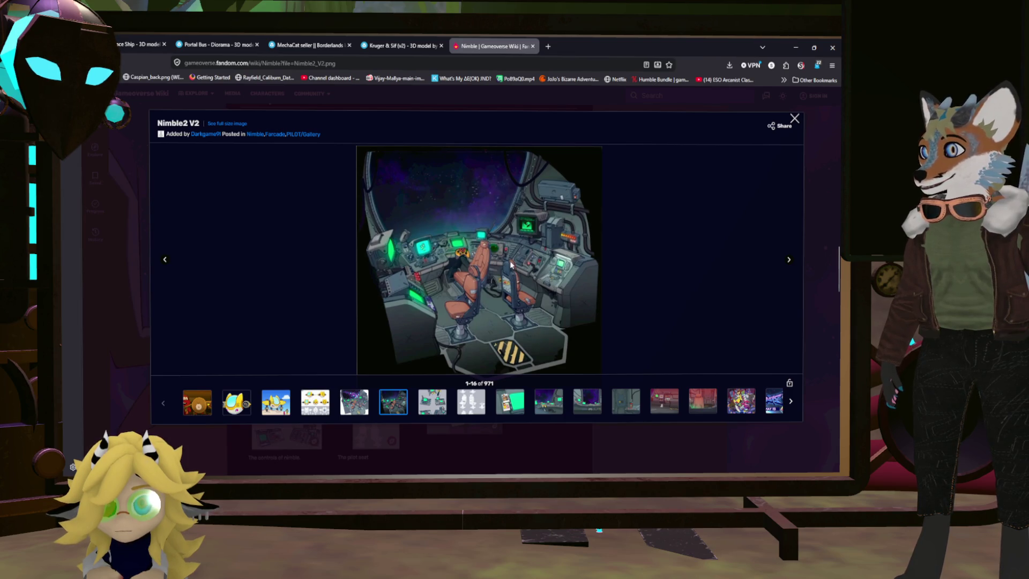
Step: Display the Nimble2 image in the gallery, clear its overlay, and open it full size in a new tab
{"action": "left_click", "coordinate": [352, 408]}
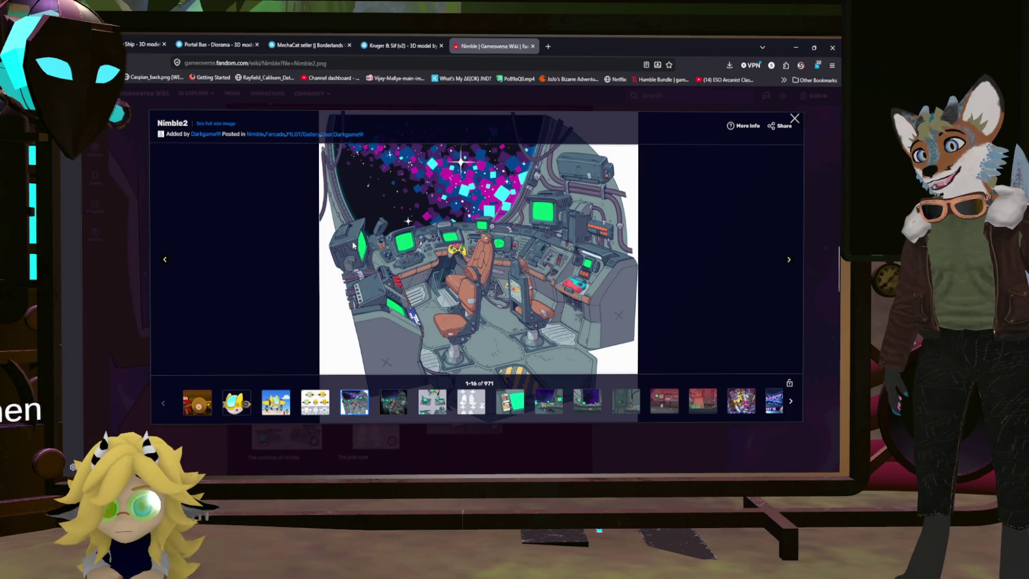
{"action": "left_click", "coordinate": [460, 243]}
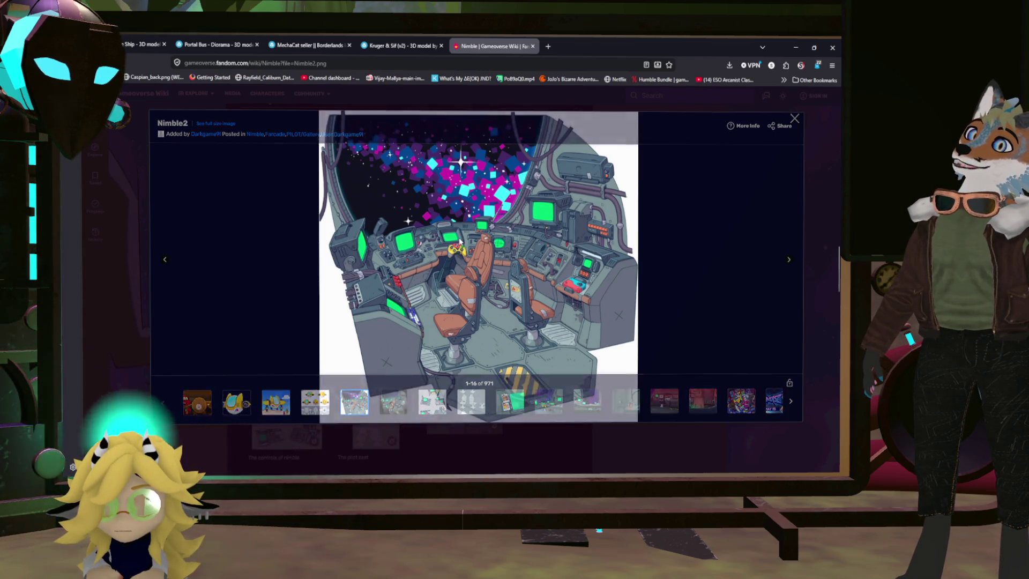
{"action": "mouse_move", "coordinate": [585, 194]}
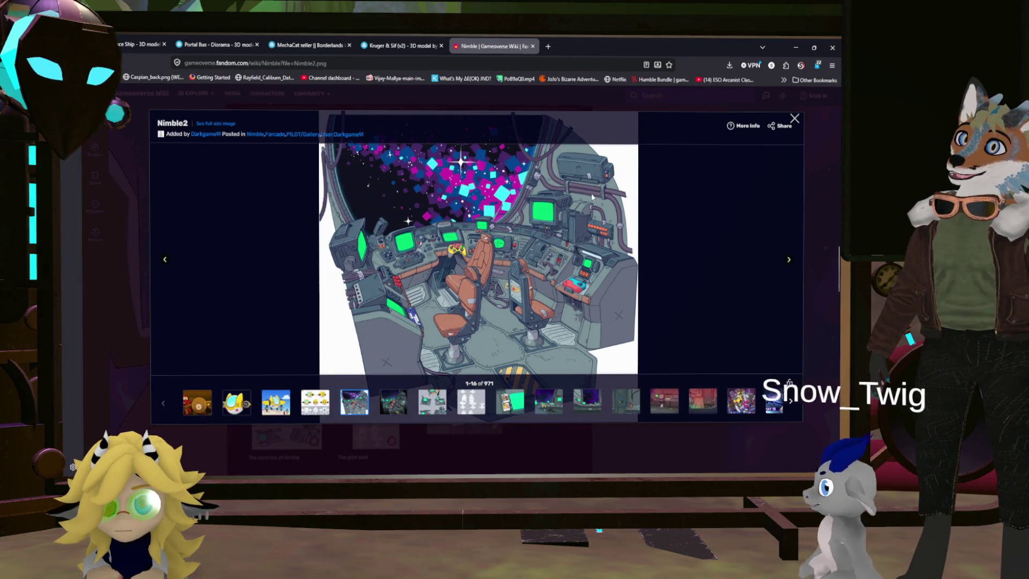
{"action": "scroll", "coordinate": [616, 182], "scroll_direction": "up", "scroll_amount": 6, "text": "ctrl"}
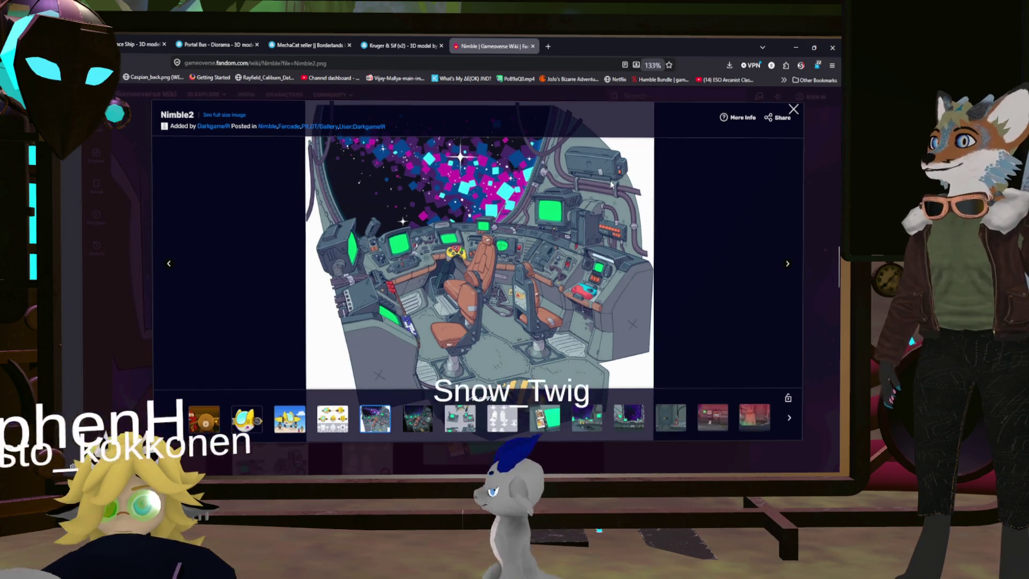
{"action": "scroll", "coordinate": [632, 175], "scroll_direction": "down", "scroll_amount": 3, "text": "ctrl"}
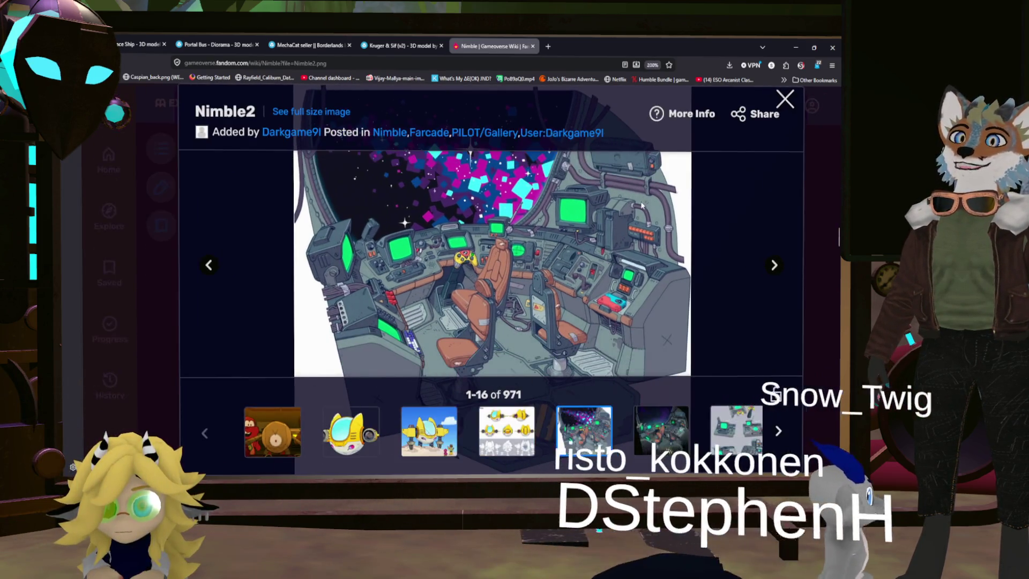
{"action": "scroll", "coordinate": [637, 207], "scroll_direction": "down", "scroll_amount": 1, "text": "ctrl"}
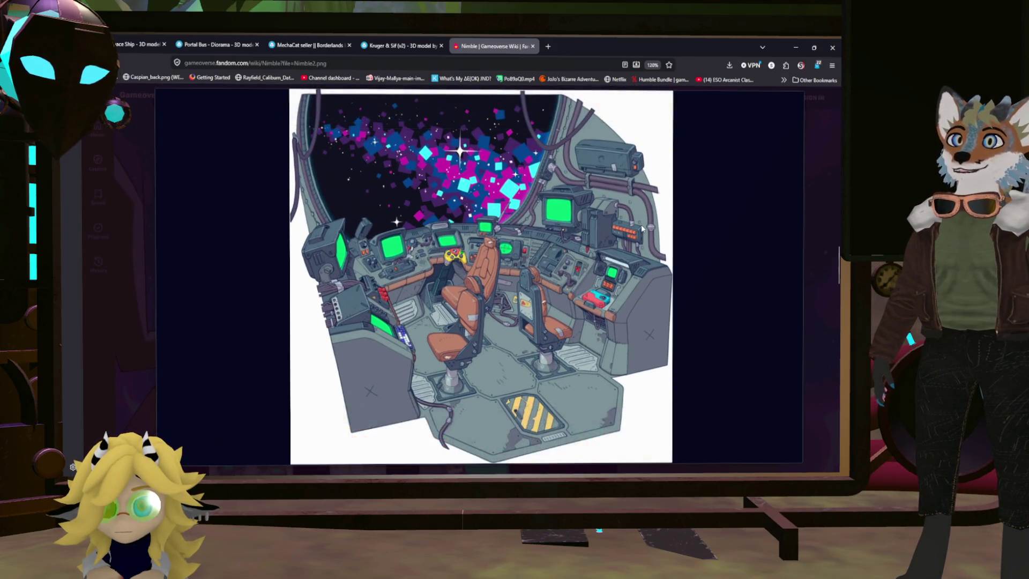
{"action": "left_click", "coordinate": [613, 216]}
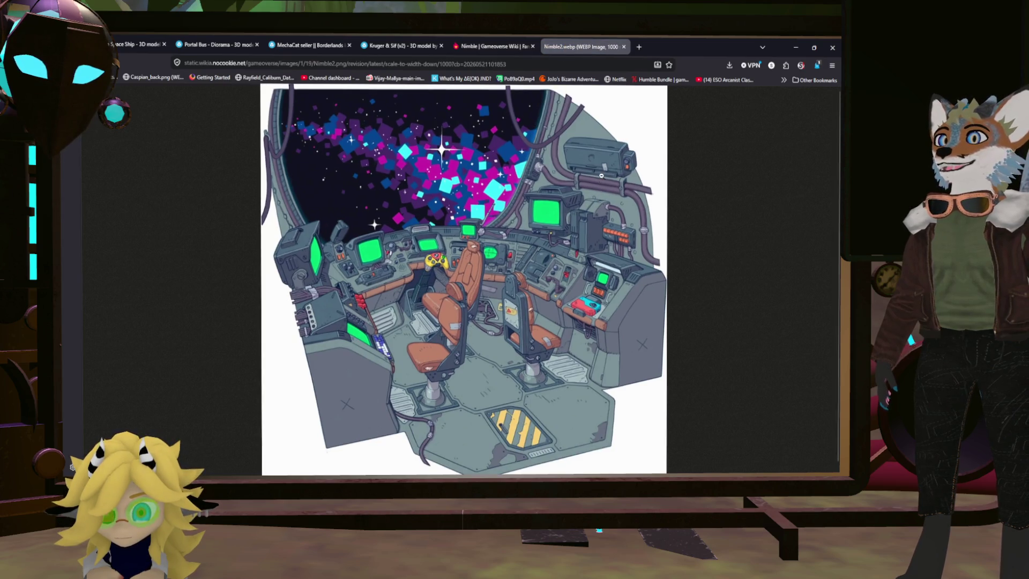
Step: Zoom into and pan around the full-size Nimble2 image, reset zoom with Ctrl+0, and return to the wiki gallery
{"action": "scroll", "coordinate": [612, 188], "scroll_direction": "up", "scroll_amount": 8, "text": "ctrl"}
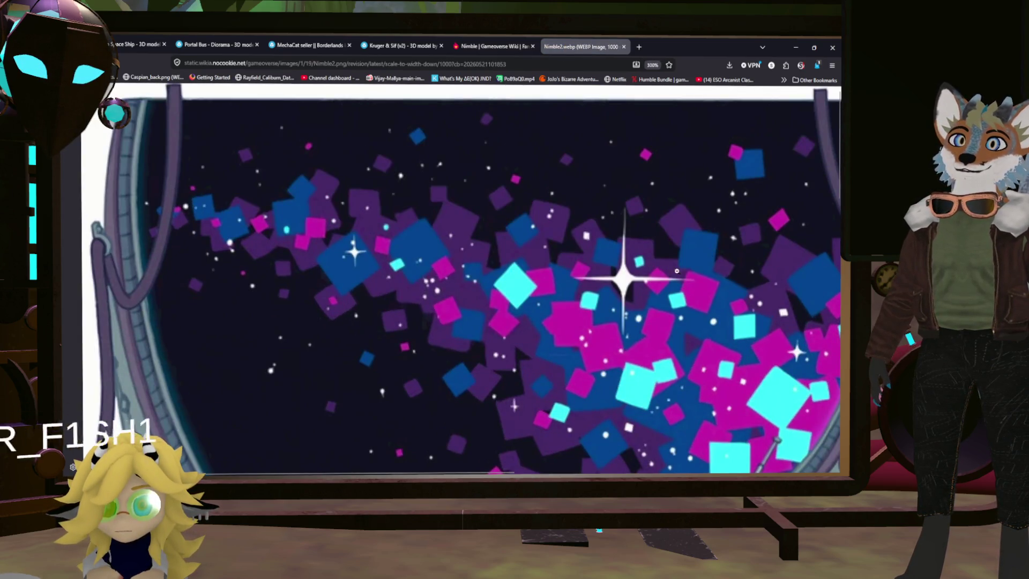
{"action": "scroll", "coordinate": [672, 268], "scroll_direction": "down", "scroll_amount": 10}
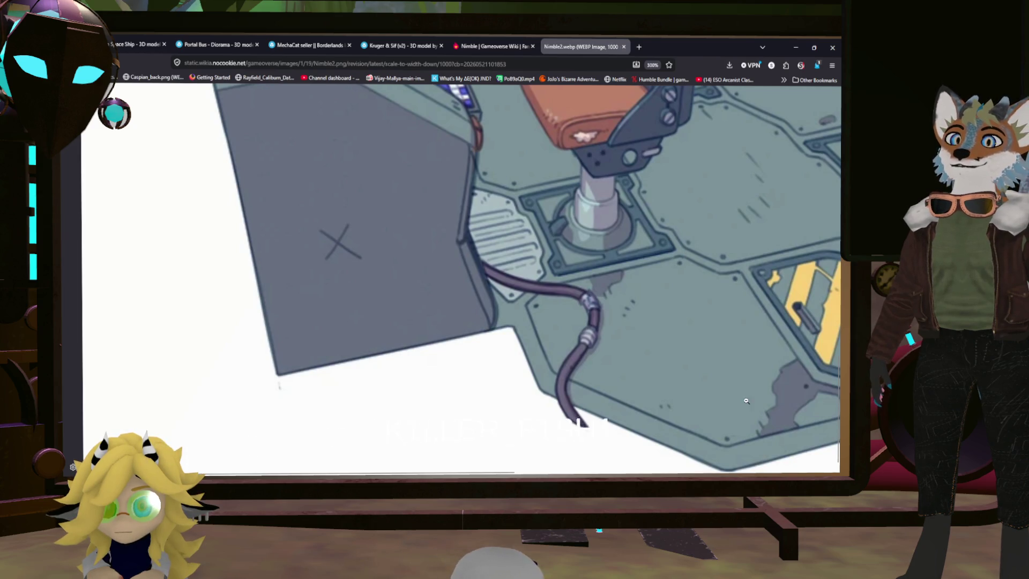
{"action": "scroll", "coordinate": [692, 342], "scroll_direction": "up", "scroll_amount": 5}
{"action": "scroll", "coordinate": [706, 348], "scroll_direction": "down", "scroll_amount": 3}
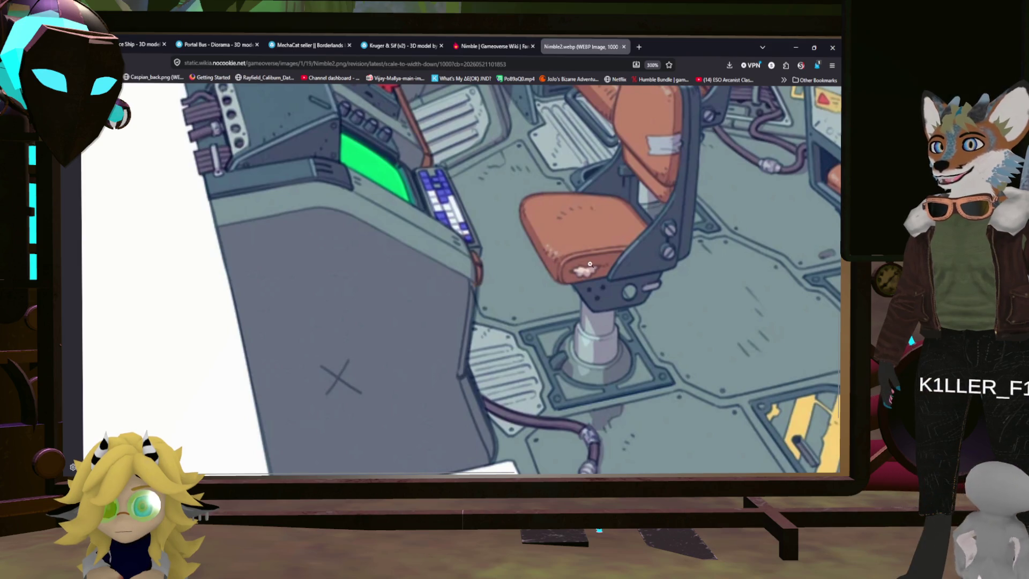
{"action": "scroll", "coordinate": [653, 240], "scroll_direction": "down", "scroll_amount": 3}
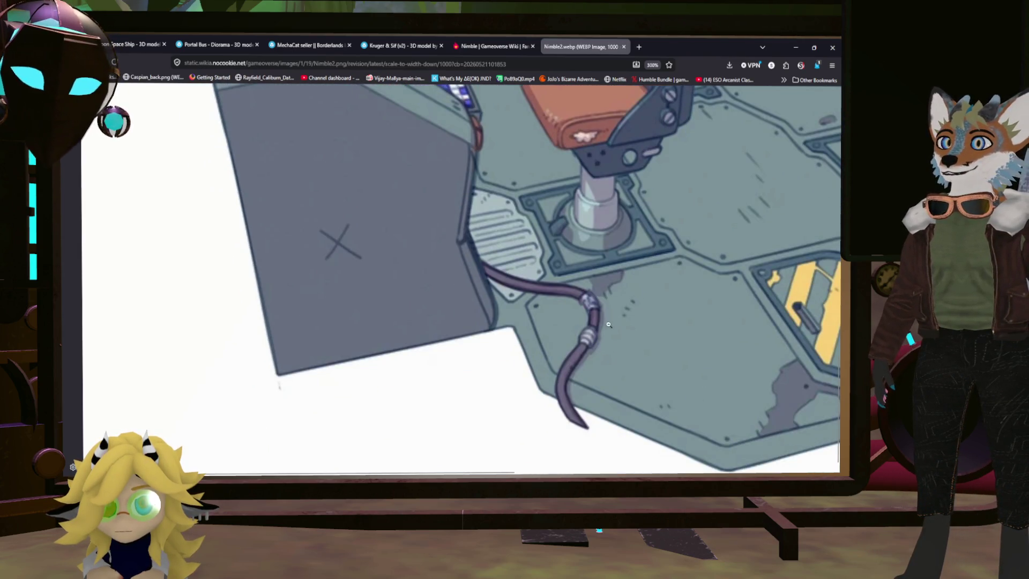
{"action": "scroll", "coordinate": [472, 269], "scroll_direction": "up", "scroll_amount": 20}
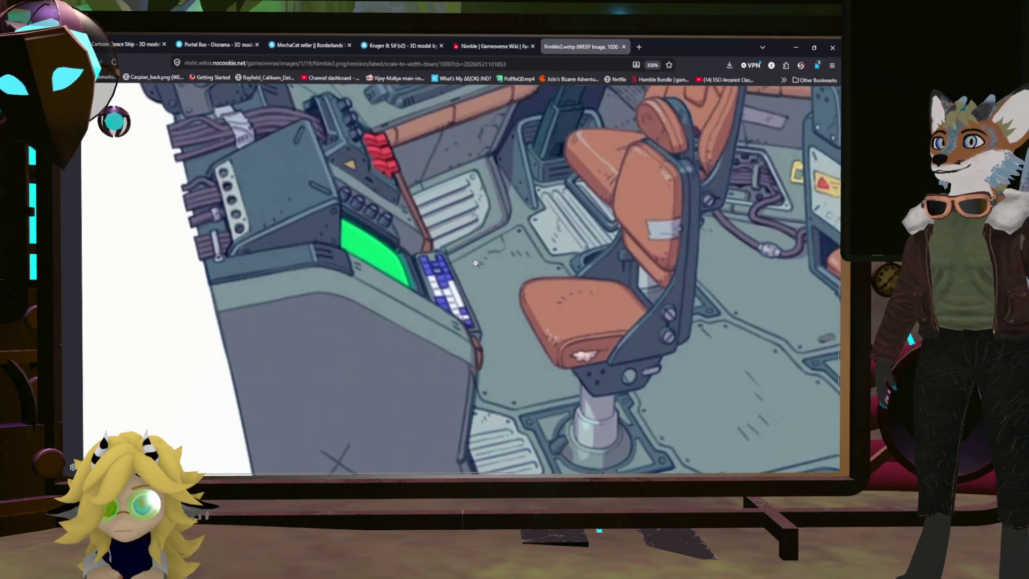
{"action": "scroll", "coordinate": [556, 269], "scroll_direction": "down", "scroll_amount": 4}
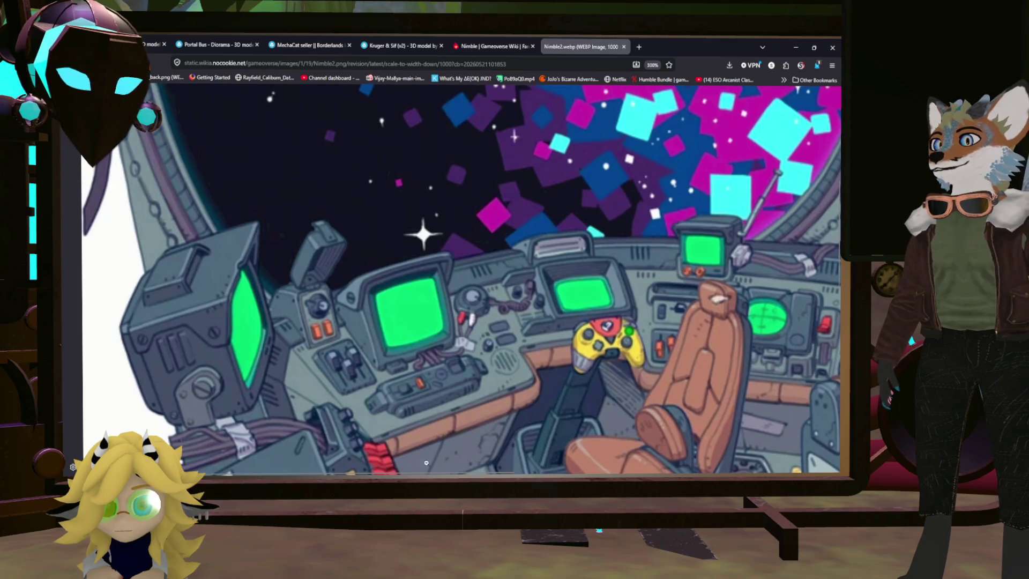
{"action": "scroll", "coordinate": [442, 459], "scroll_direction": "right", "scroll_amount": 8}
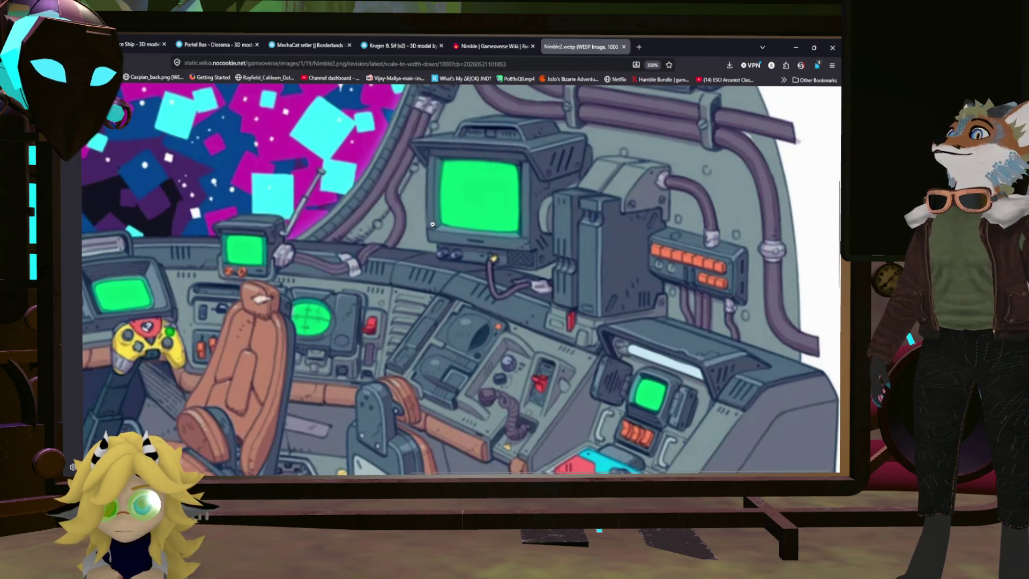
{"action": "key", "text": "ctrl+0"}
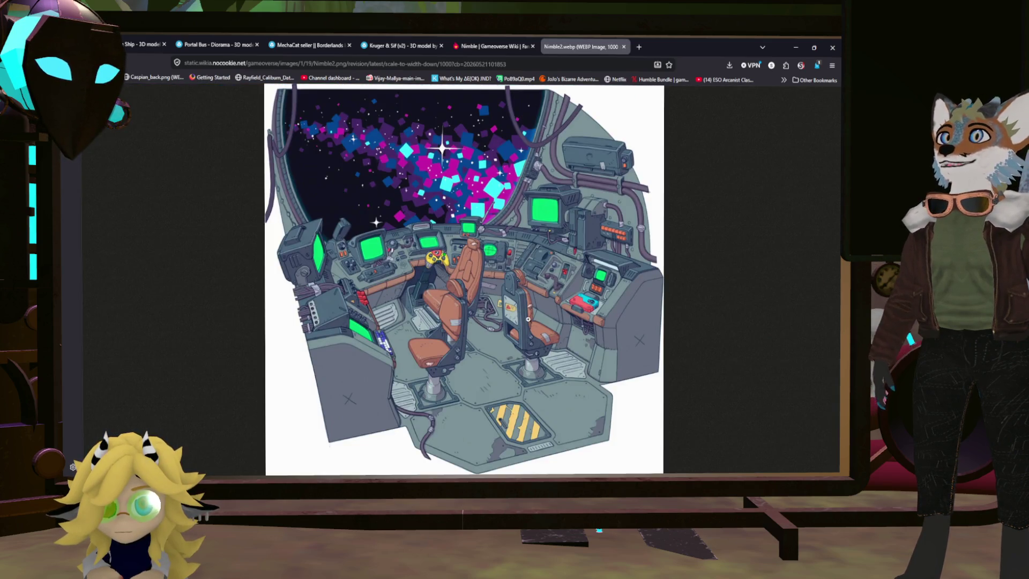
{"action": "left_click", "coordinate": [503, 64]}
Step: Flip through the Nimble2 V2, Nimble2 and Nimble5 gallery images and settle on Nimble8
{"action": "left_click", "coordinate": [493, 46]}
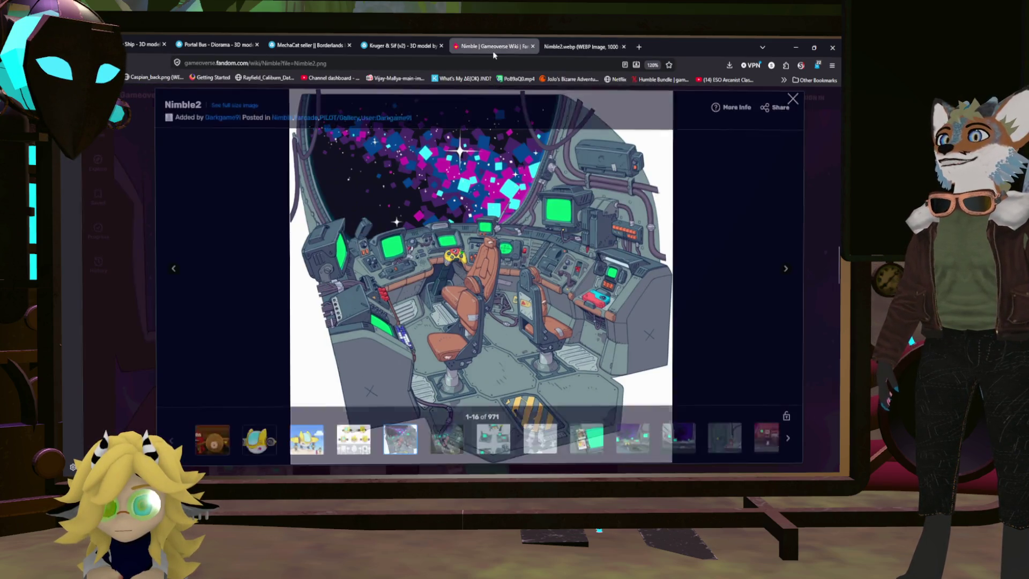
{"action": "left_click", "coordinate": [434, 439]}
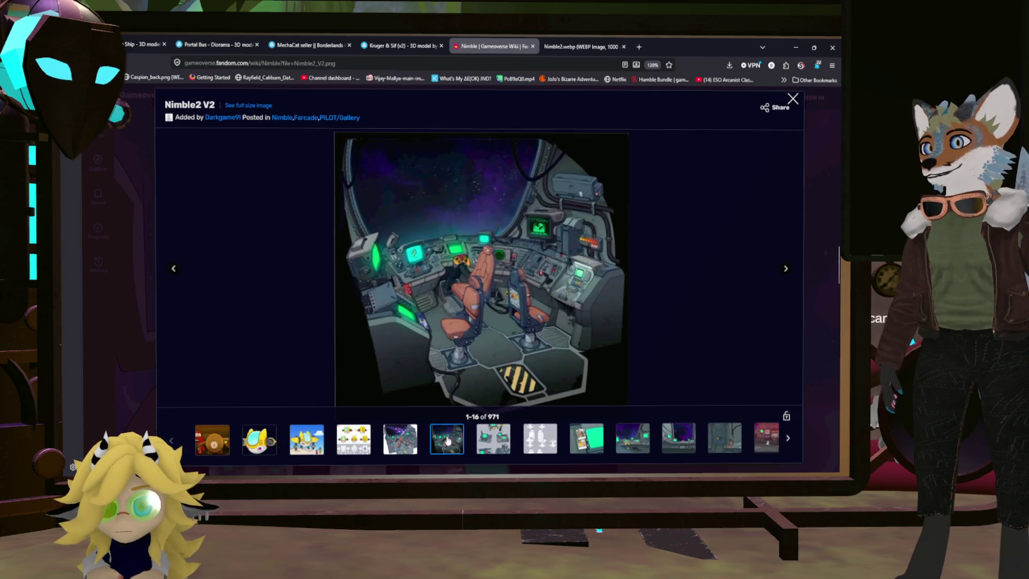
{"action": "left_click", "coordinate": [412, 447]}
{"action": "left_click", "coordinate": [448, 448]}
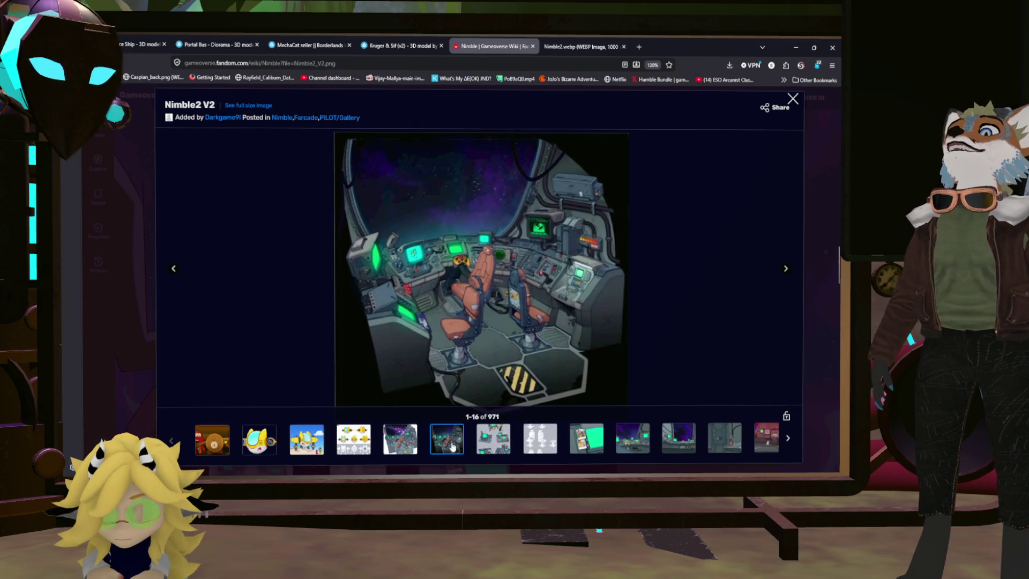
{"action": "left_click", "coordinate": [642, 441]}
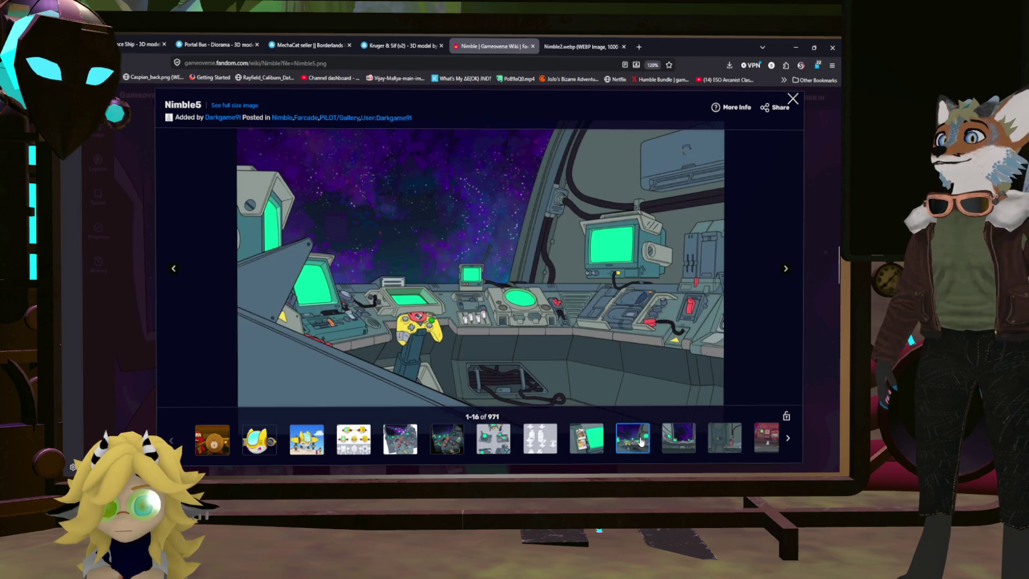
{"action": "left_click", "coordinate": [676, 438]}
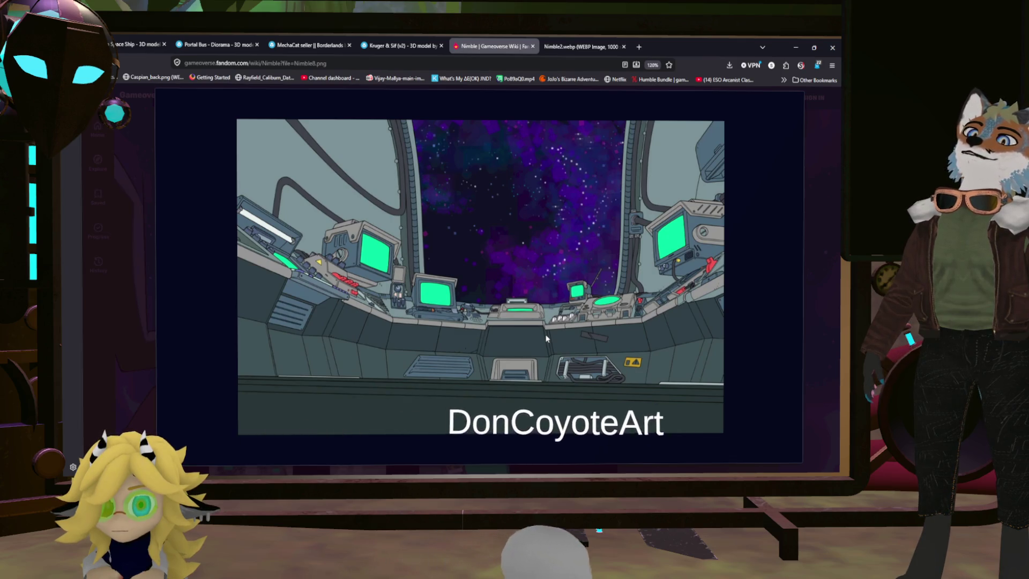
{"action": "mouse_move", "coordinate": [591, 342]}
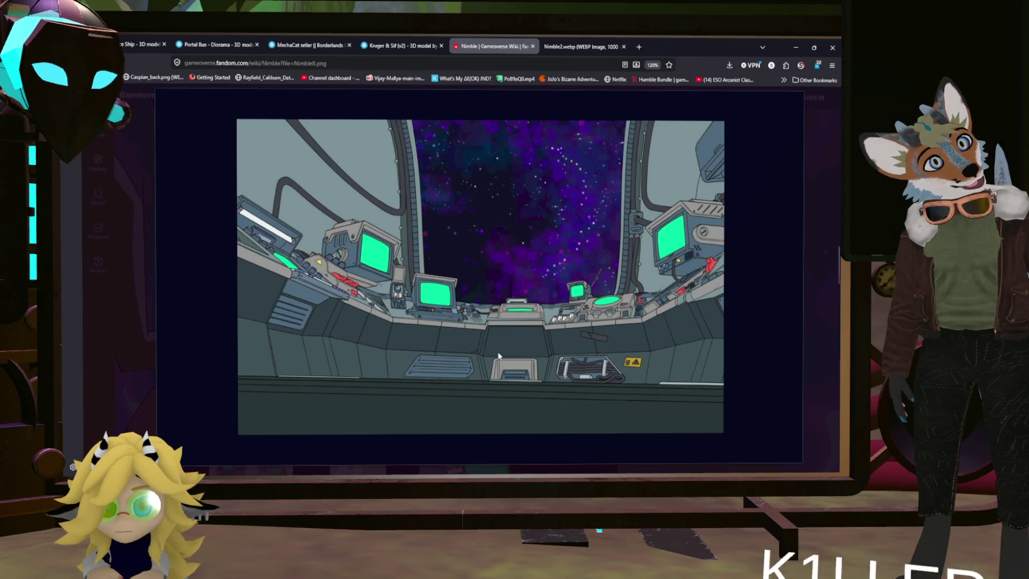
{"action": "mouse_move", "coordinate": [461, 259]}
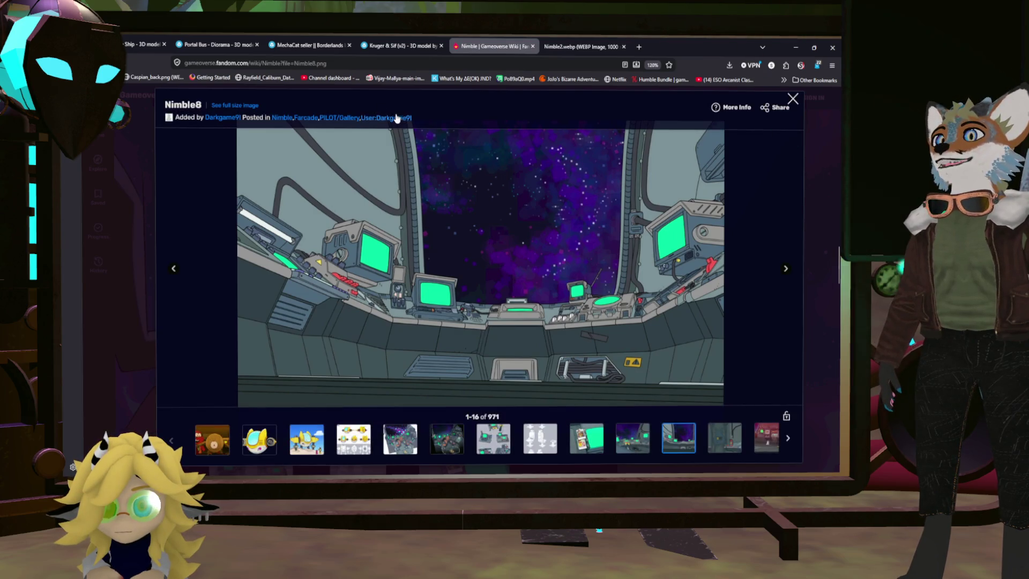
Step: View the Kruger & Sif page, rotate the MechaCat model, then return to the Nimble cockpit image
{"action": "left_click", "coordinate": [411, 46]}
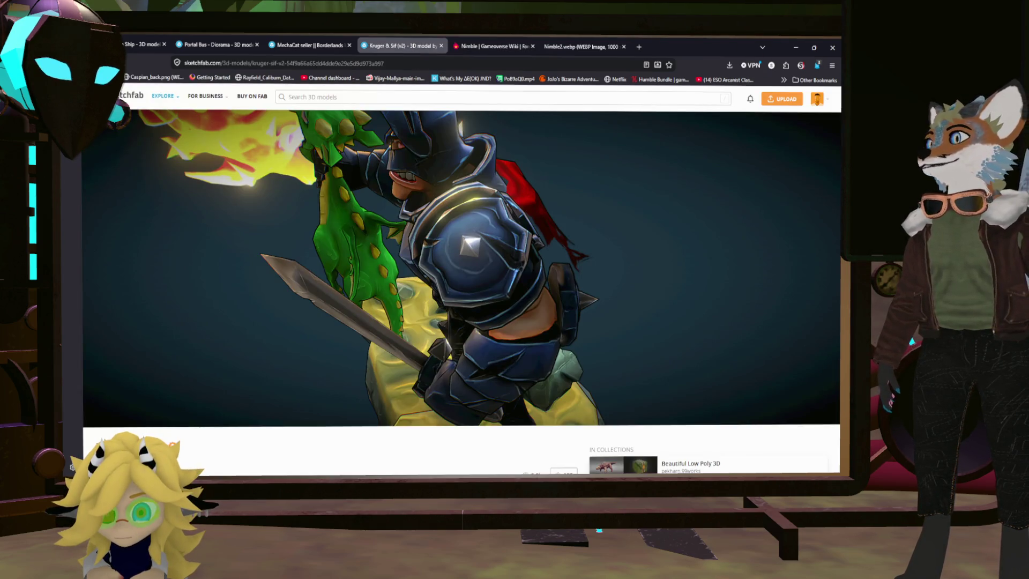
{"action": "left_click", "coordinate": [267, 49]}
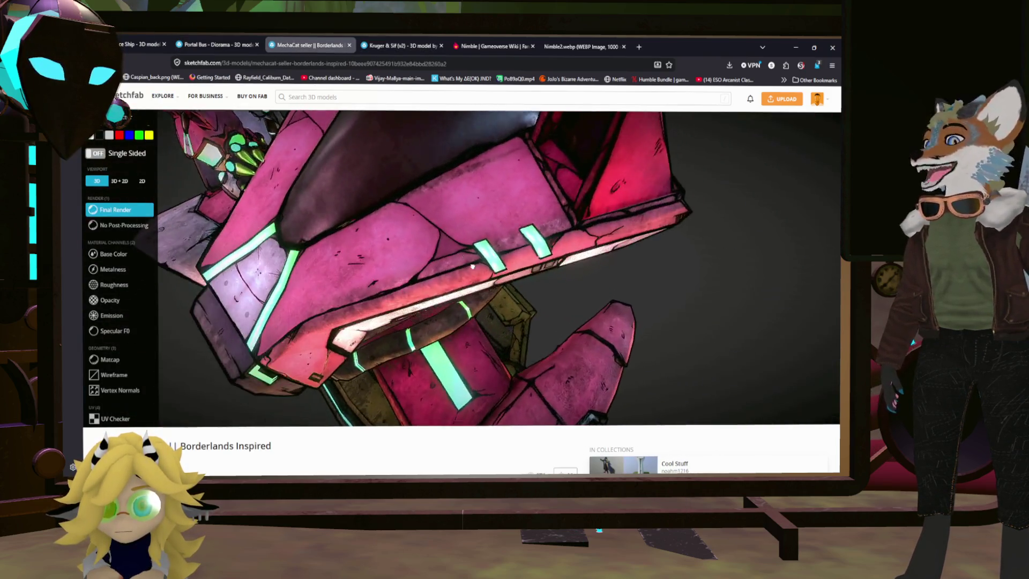
{"action": "mouse_move", "coordinate": [472, 267]}
{"action": "left_mouse_down"}
{"action": "mouse_move", "coordinate": [441, 244]}
{"action": "mouse_move", "coordinate": [485, 236]}
{"action": "mouse_move", "coordinate": [389, 201]}
{"action": "mouse_move", "coordinate": [413, 267]}
{"action": "mouse_move", "coordinate": [322, 269]}
{"action": "mouse_move", "coordinate": [375, 241]}
{"action": "left_mouse_up"}
{"action": "left_click", "coordinate": [488, 47]}
{"action": "mouse_move", "coordinate": [477, 137]}
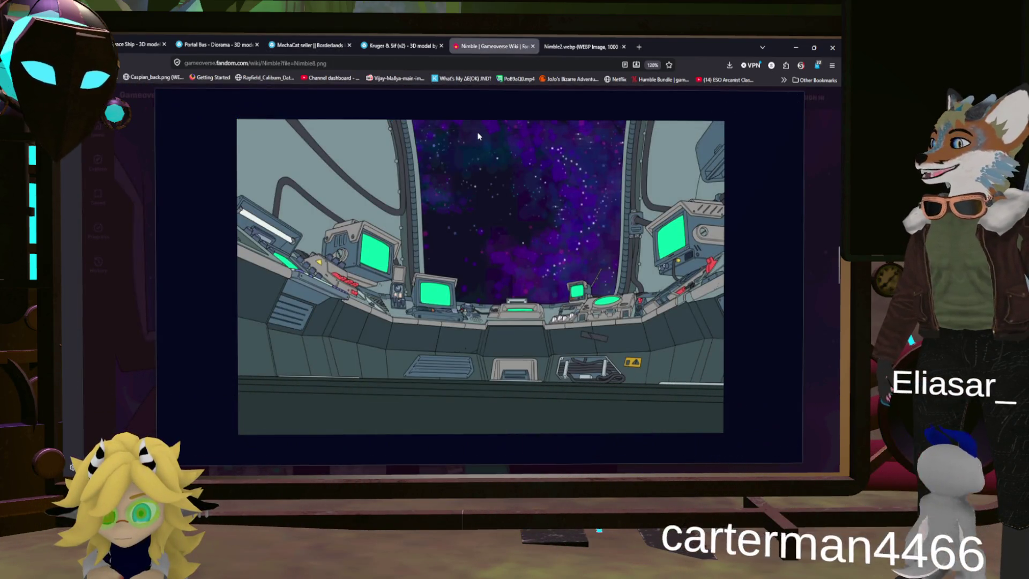
Step: View the Nimble2.webp image on its own, then switch to the Substance 3D Painter project
{"action": "left_click", "coordinate": [575, 47]}
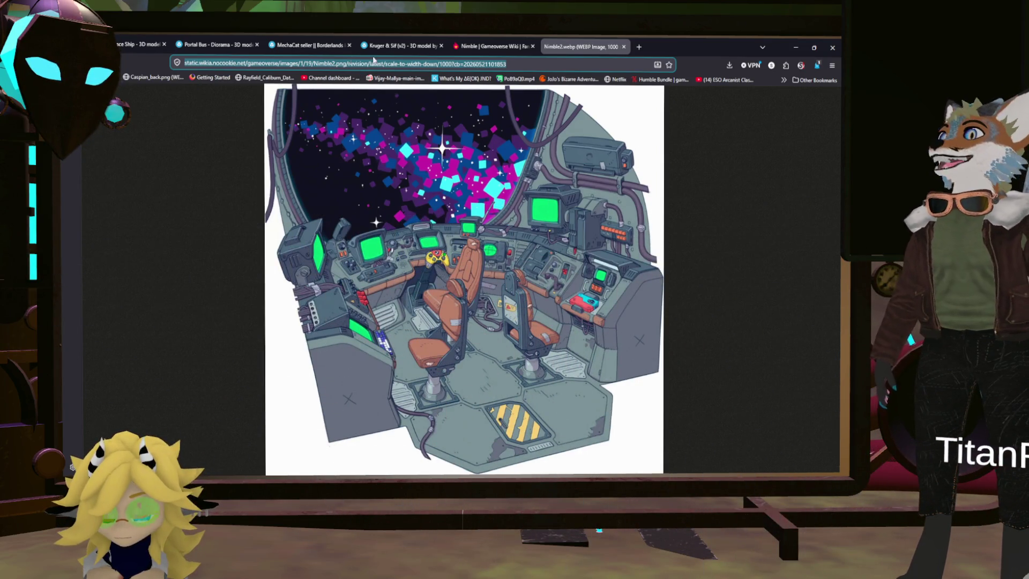
{"action": "key", "text": "alt+Tab"}
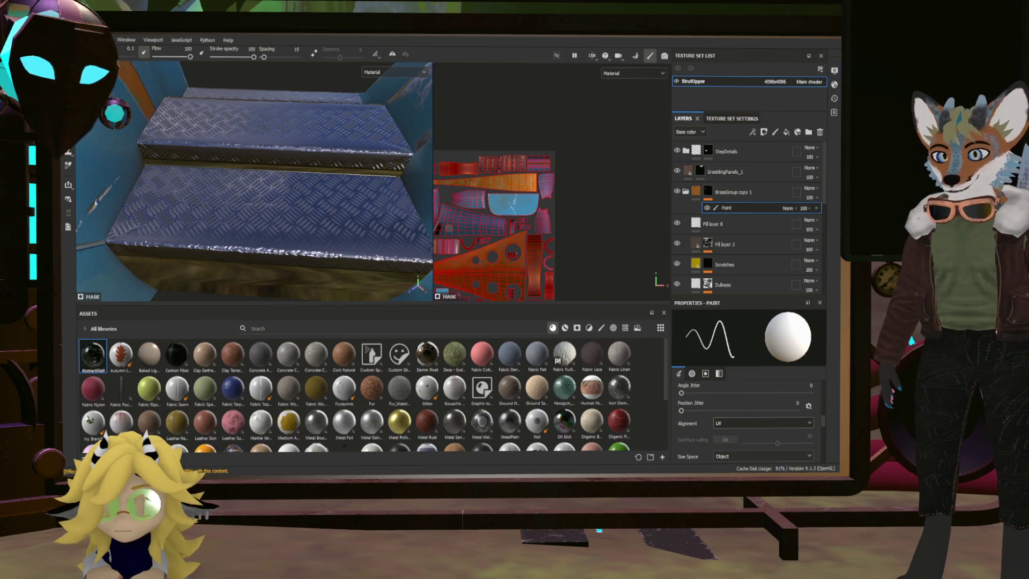
Step: Orbit onto the tread-plate steps, collapse GreeblingPanels_1 and expand the StepDetails folder
{"action": "mouse_move", "coordinate": [322, 257]}
{"action": "left_mouse_down", "text": "alt"}
{"action": "mouse_move", "coordinate": [191, 217]}
{"action": "mouse_move", "coordinate": [332, 293]}
{"action": "mouse_move", "coordinate": [202, 261]}
{"action": "mouse_move", "coordinate": [337, 296]}
{"action": "mouse_move", "coordinate": [379, 168]}
{"action": "left_mouse_up", "text": "alt"}
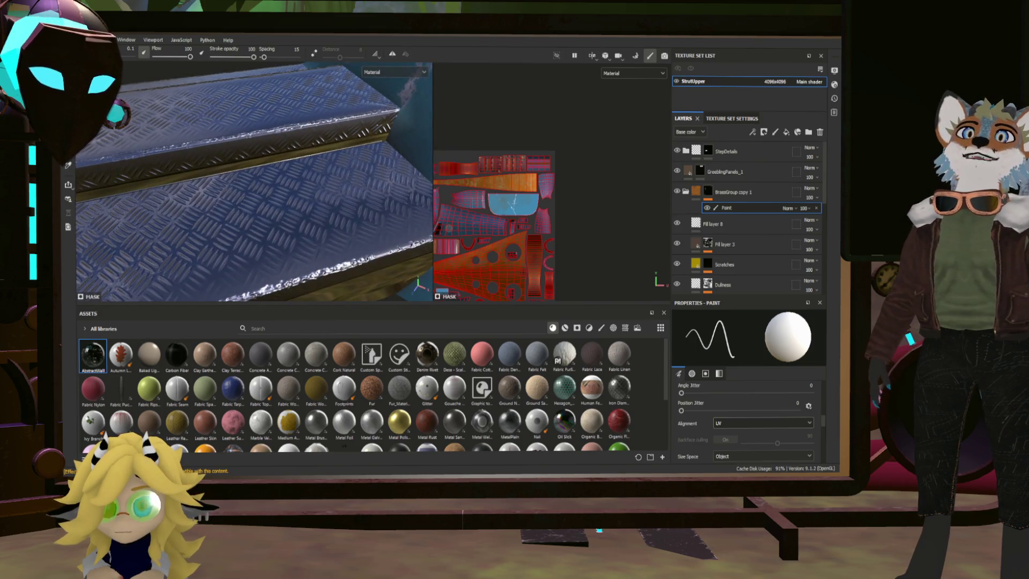
{"action": "scroll", "coordinate": [726, 196], "scroll_direction": "down", "scroll_amount": 3}
{"action": "double_click", "coordinate": [718, 196]}
{"action": "scroll", "coordinate": [697, 210], "scroll_direction": "up", "scroll_amount": 1}
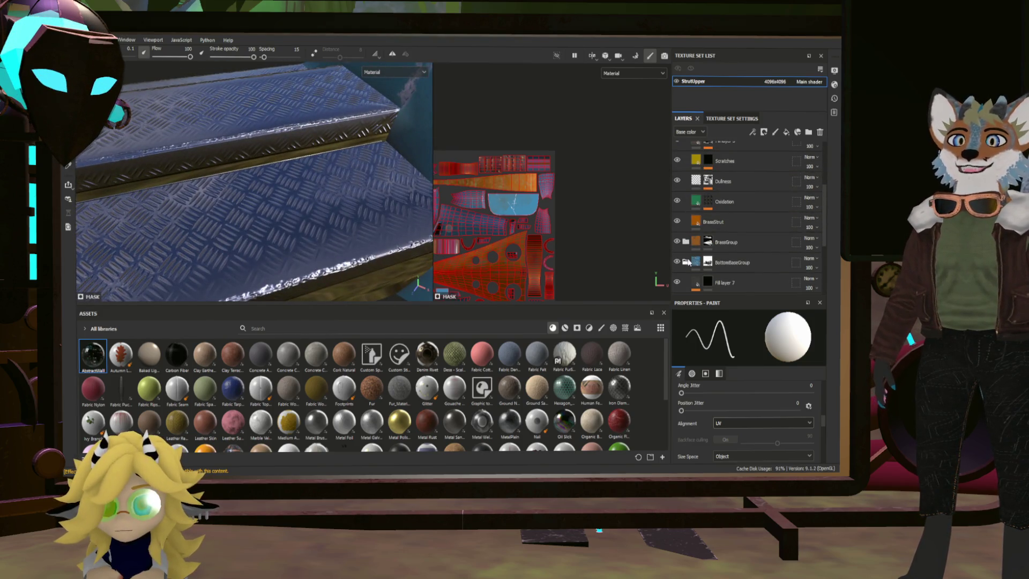
{"action": "scroll", "coordinate": [692, 225], "scroll_direction": "up", "scroll_amount": 3}
{"action": "left_click", "coordinate": [687, 171]}
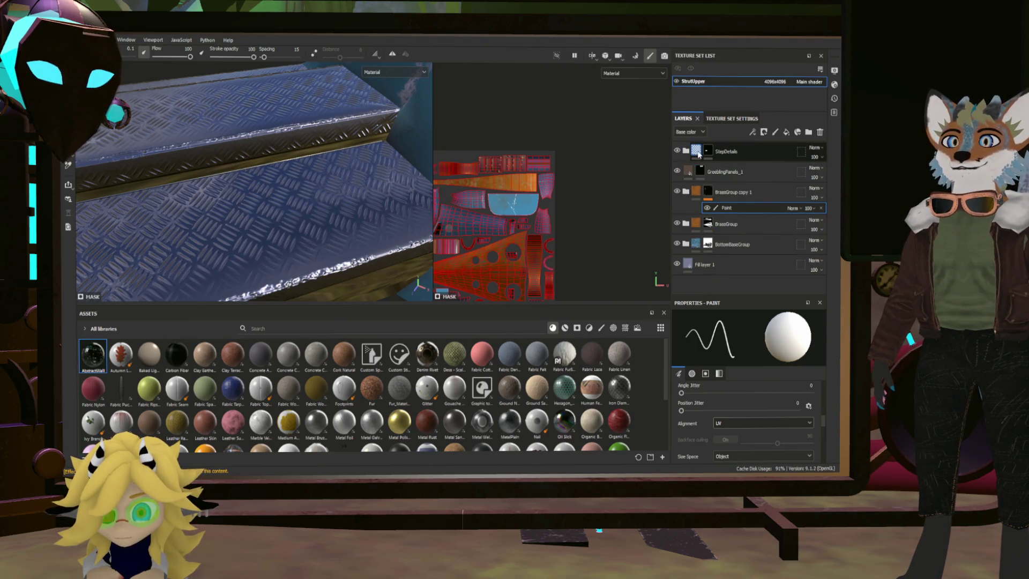
{"action": "left_click", "coordinate": [687, 151]}
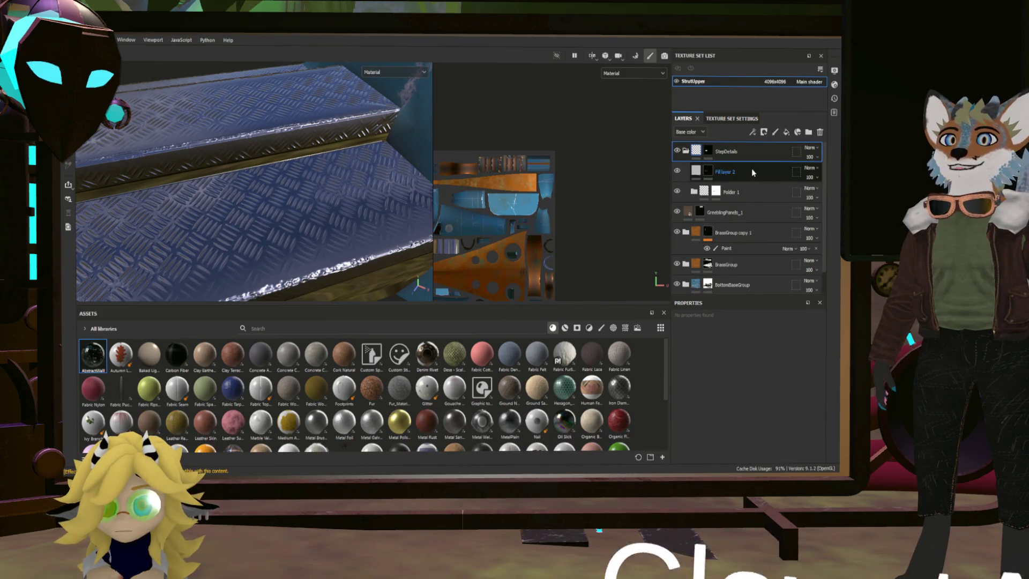
Step: Add a fill layer above Fill layer 2 that affects only roughness, set to about 0.77
{"action": "left_click", "coordinate": [752, 172]}
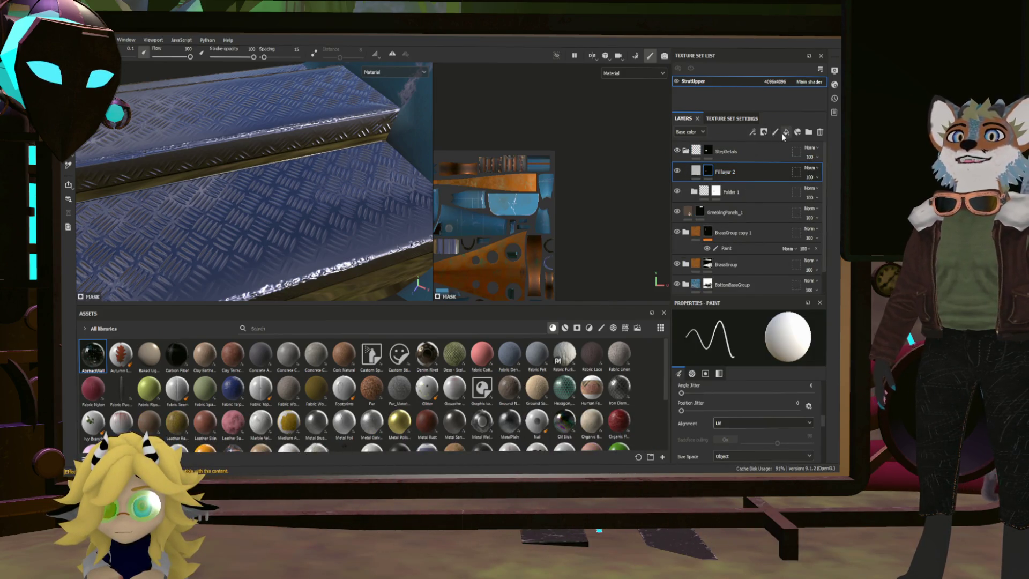
{"action": "key", "text": "ctrl+shift+f"}
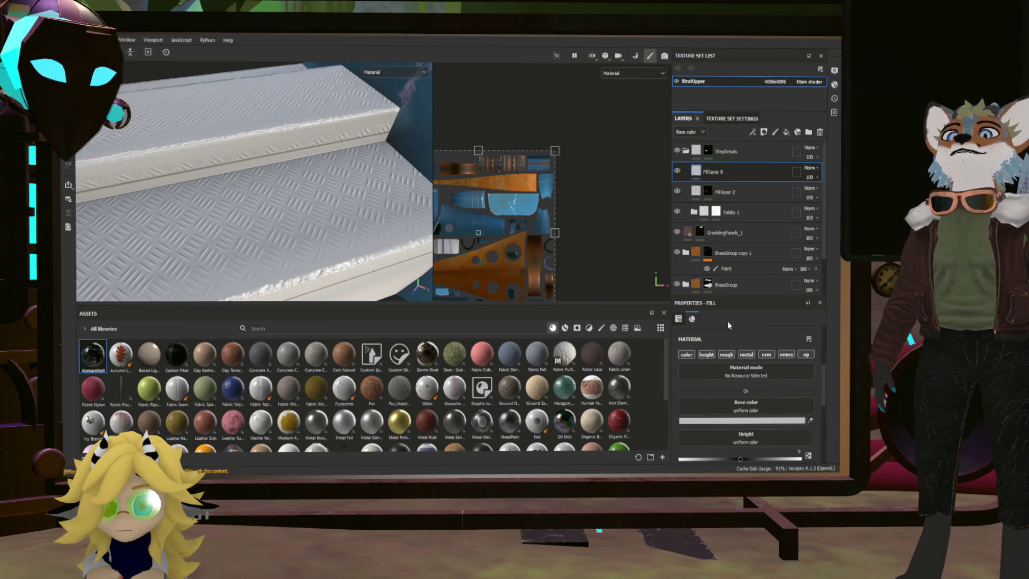
{"action": "left_click", "coordinate": [687, 354]}
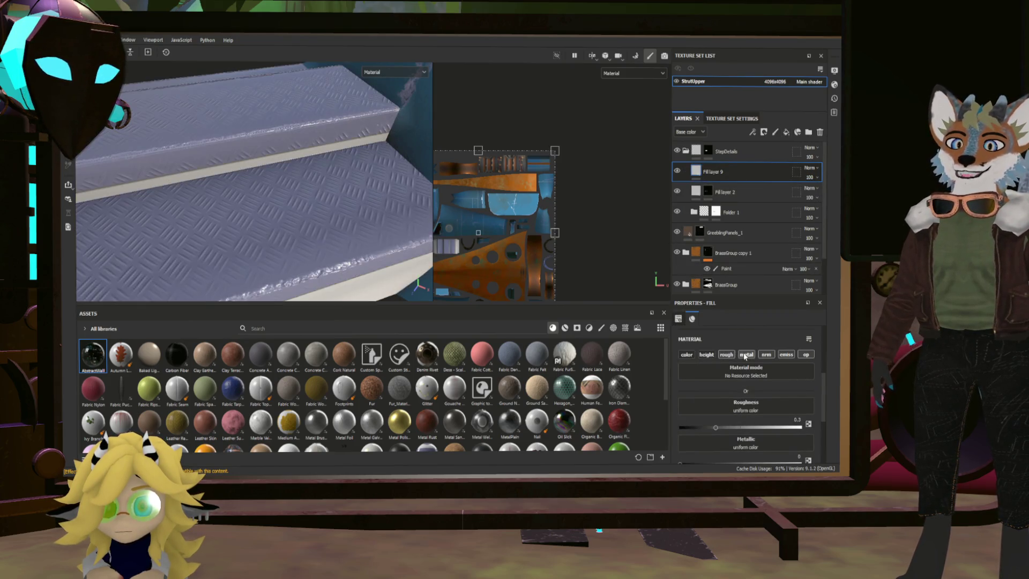
{"action": "left_click", "coordinate": [706, 354]}
{"action": "left_click", "coordinate": [726, 354]}
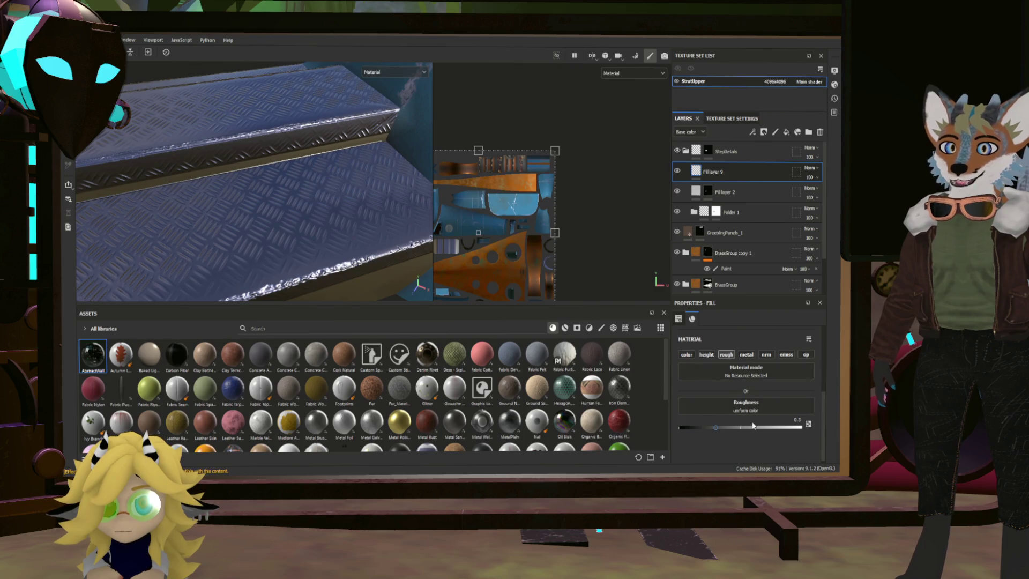
{"action": "mouse_move", "coordinate": [710, 430]}
{"action": "left_mouse_down"}
{"action": "mouse_move", "coordinate": [774, 428]}
{"action": "mouse_move", "coordinate": [752, 429]}
{"action": "left_mouse_up"}
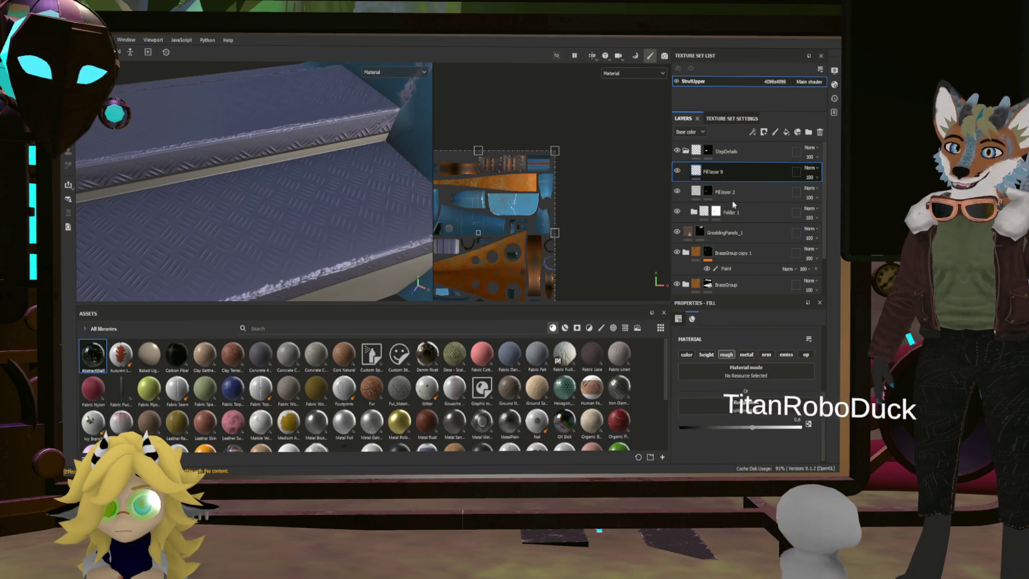
Step: Give Fill layer 9 a black mask filled with AVS_Watercolor Texture_(56), tiled at about 17.29
{"action": "left_click", "coordinate": [710, 167]}
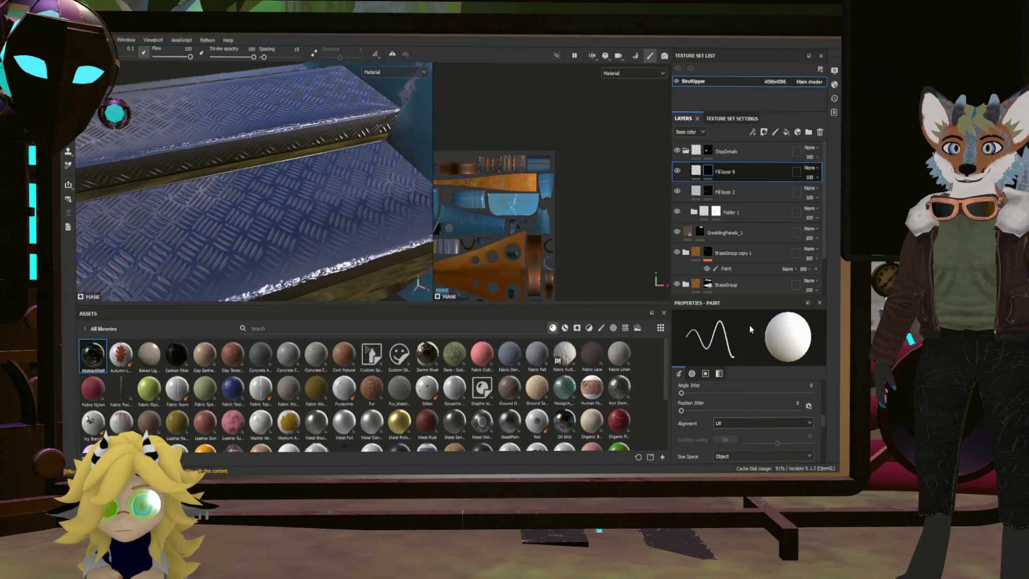
{"action": "key", "text": "ctrl+shift+f"}
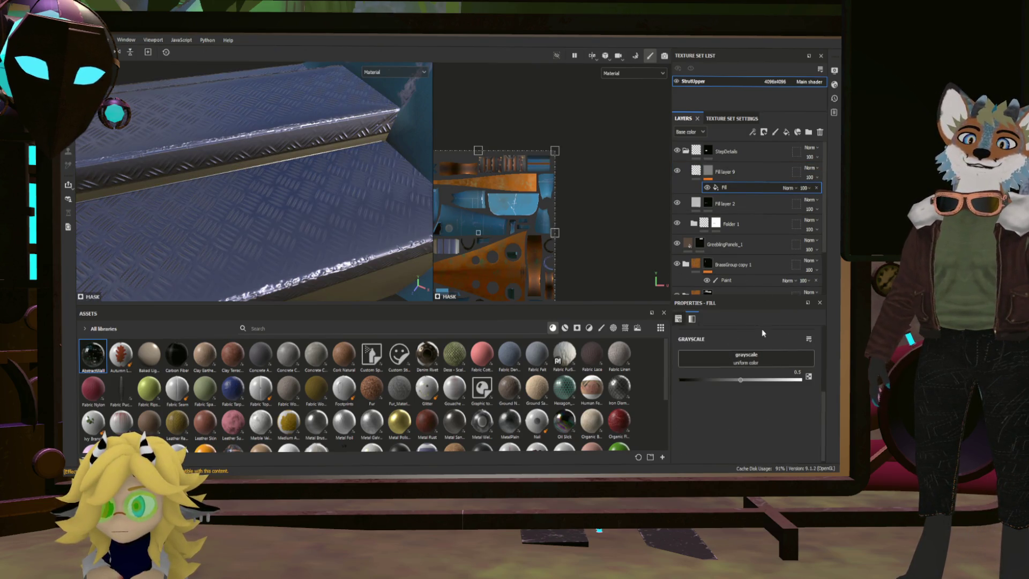
{"action": "left_click_drag", "start_coordinate": [803, 349], "coordinate": [775, 340]}
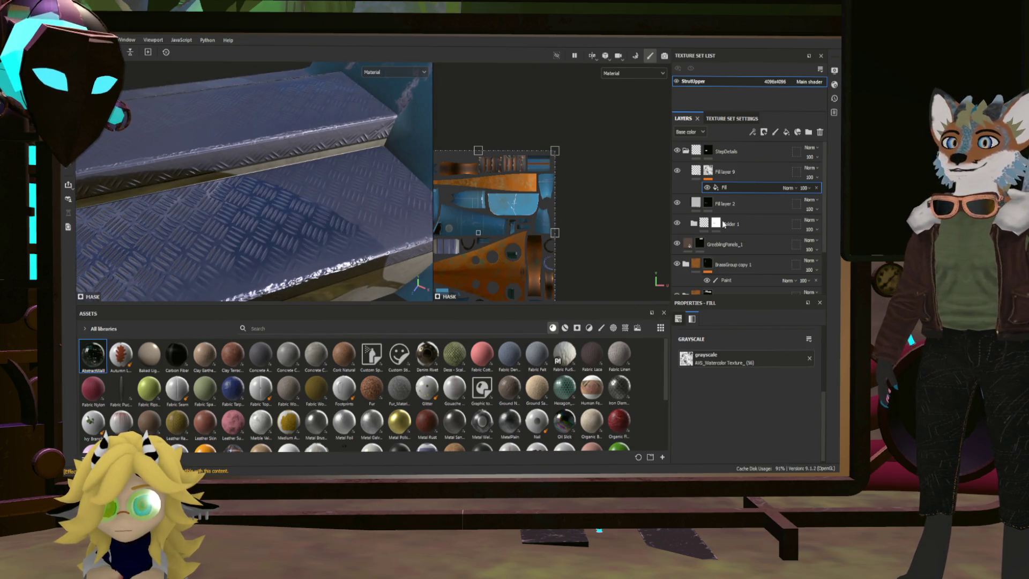
{"action": "left_click", "coordinate": [724, 188]}
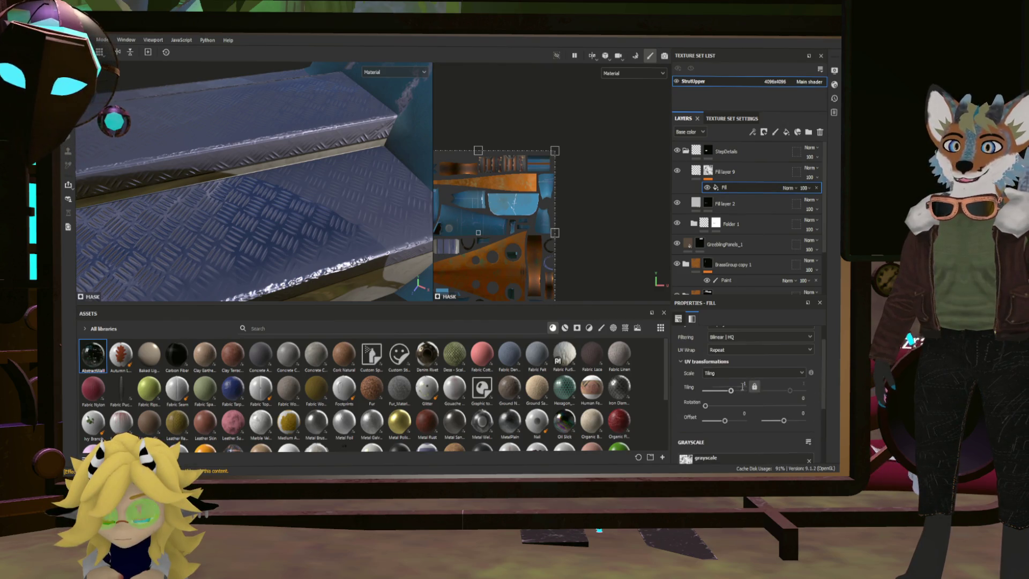
{"action": "left_click_drag", "start_coordinate": [733, 392], "coordinate": [740, 390]}
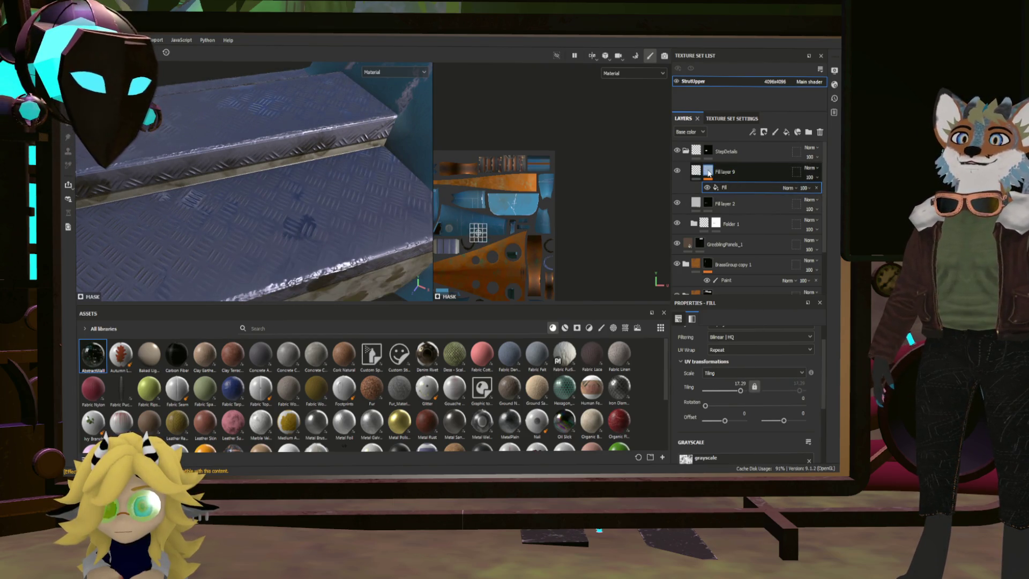
Step: Select Fill layer 9's mask and orbit around the steps to check the roughness mottling
{"action": "left_click", "coordinate": [708, 171]}
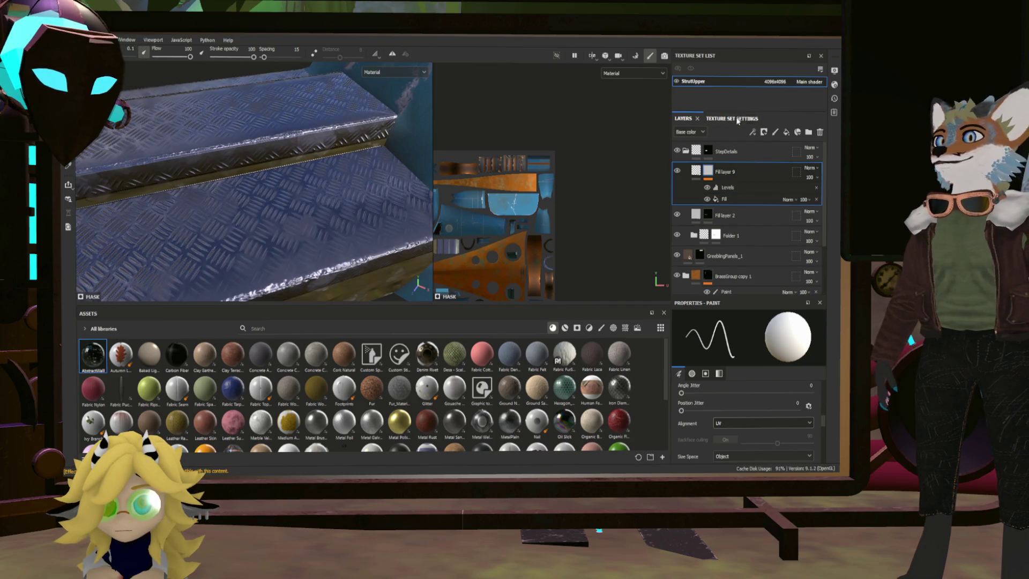
{"action": "left_click_drag", "start_coordinate": [257, 177], "coordinate": [306, 177], "text": "alt"}
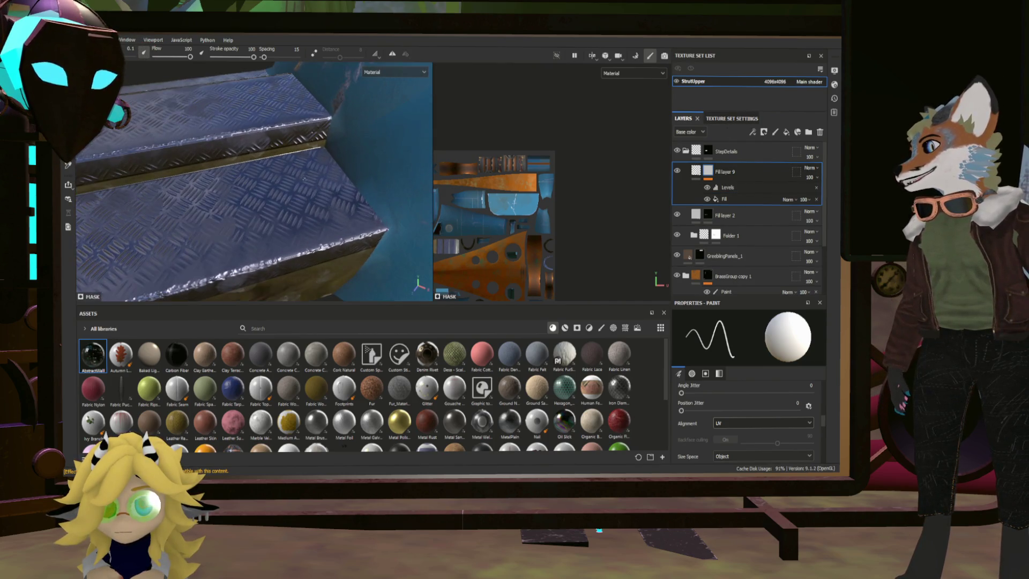
{"action": "mouse_move", "coordinate": [263, 215]}
{"action": "left_mouse_down", "text": "alt"}
{"action": "mouse_move", "coordinate": [193, 220]}
{"action": "mouse_move", "coordinate": [156, 257]}
{"action": "mouse_move", "coordinate": [439, 184]}
{"action": "mouse_move", "coordinate": [97, 185]}
{"action": "mouse_move", "coordinate": [202, 212]}
{"action": "mouse_move", "coordinate": [305, 209]}
{"action": "mouse_move", "coordinate": [209, 221]}
{"action": "left_mouse_up", "text": "alt"}
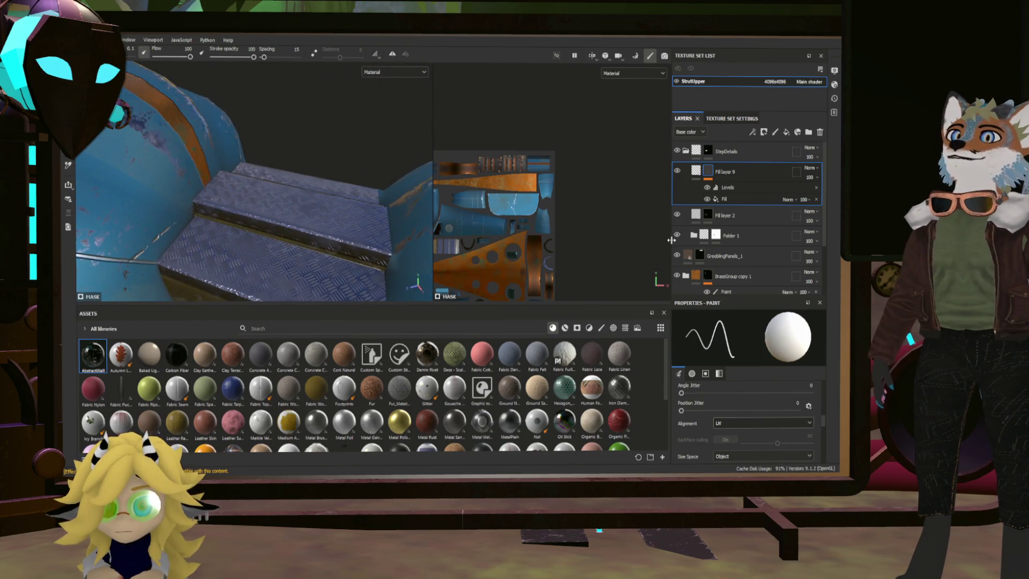
Step: Enlarge the viewports with the panel splitters and pull back to view the whole blue strut
{"action": "left_click_drag", "start_coordinate": [671, 239], "coordinate": [688, 240]}
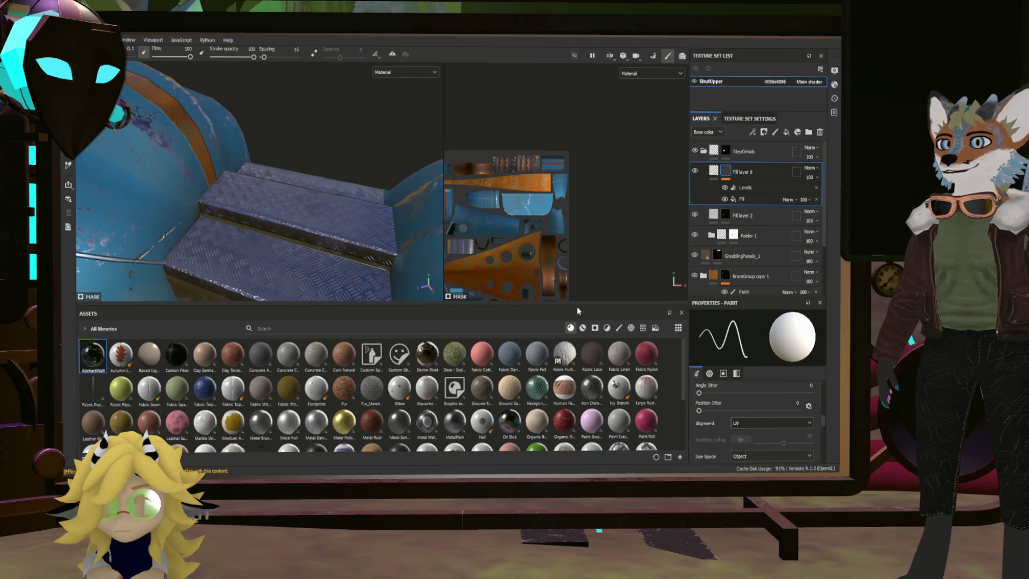
{"action": "left_click_drag", "start_coordinate": [577, 306], "coordinate": [577, 331]}
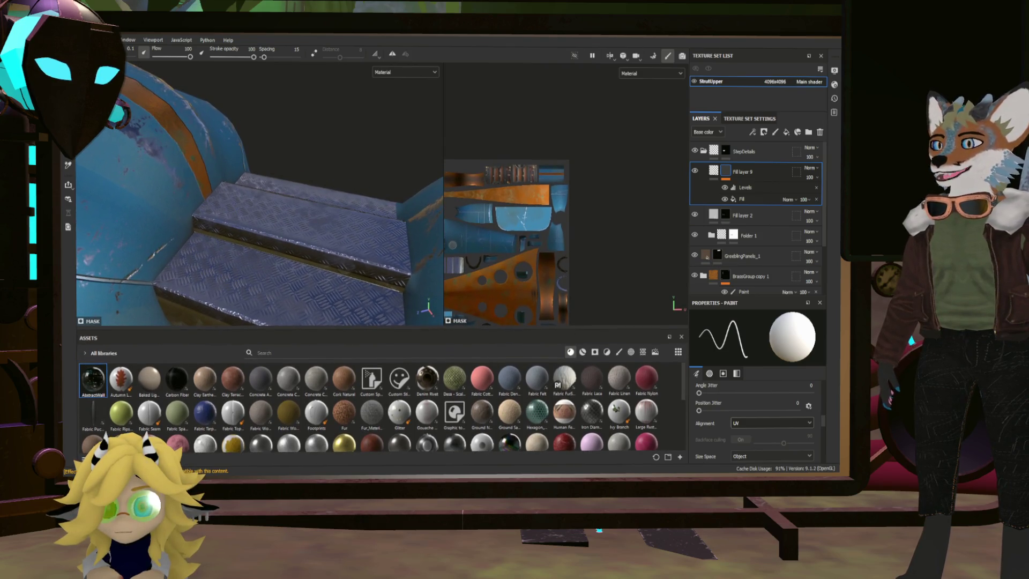
{"action": "mouse_move", "coordinate": [300, 193]}
{"action": "left_mouse_down", "text": "alt"}
{"action": "mouse_move", "coordinate": [365, 164]}
{"action": "mouse_move", "coordinate": [398, 184]}
{"action": "left_mouse_up", "text": "alt"}
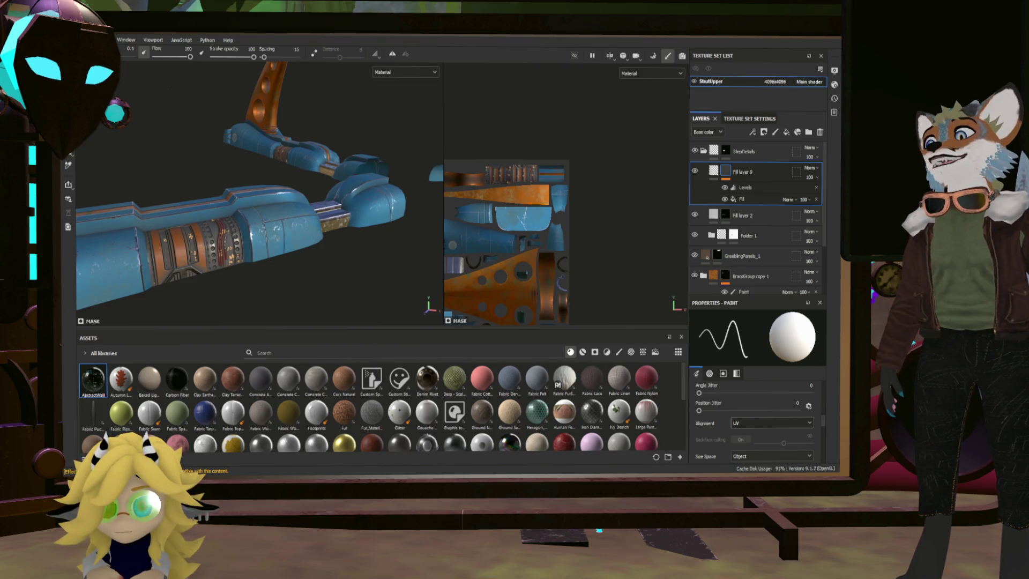
{"action": "scroll", "coordinate": [260, 193], "scroll_direction": "up", "scroll_amount": 2}
{"action": "left_click_drag", "start_coordinate": [260, 194], "coordinate": [297, 166], "text": "alt"}
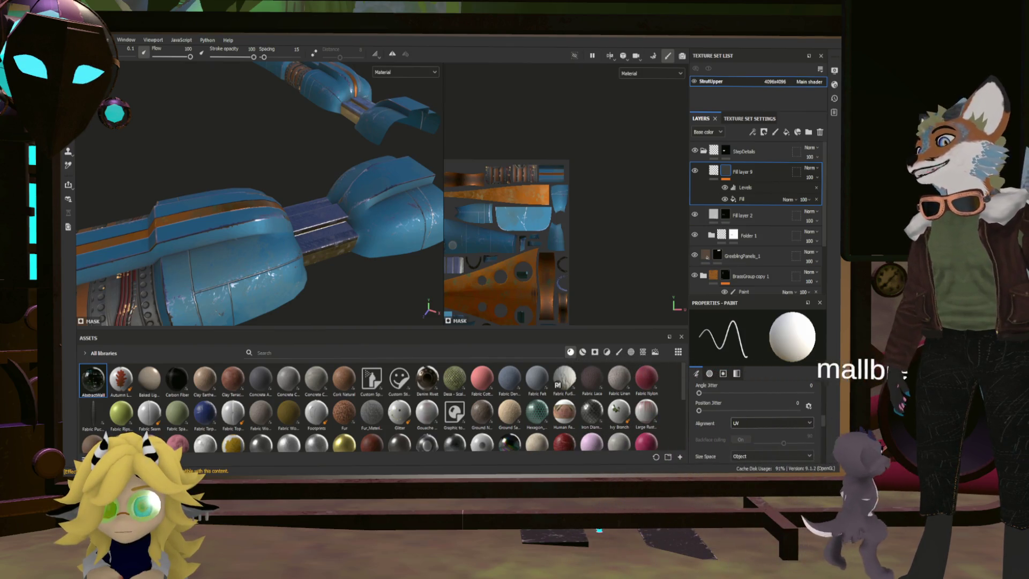
Step: Inspect the blue strut pieces and orange fin up close, then collapse the StepDetails folder
{"action": "left_click_drag", "start_coordinate": [257, 193], "coordinate": [300, 214], "text": "alt"}
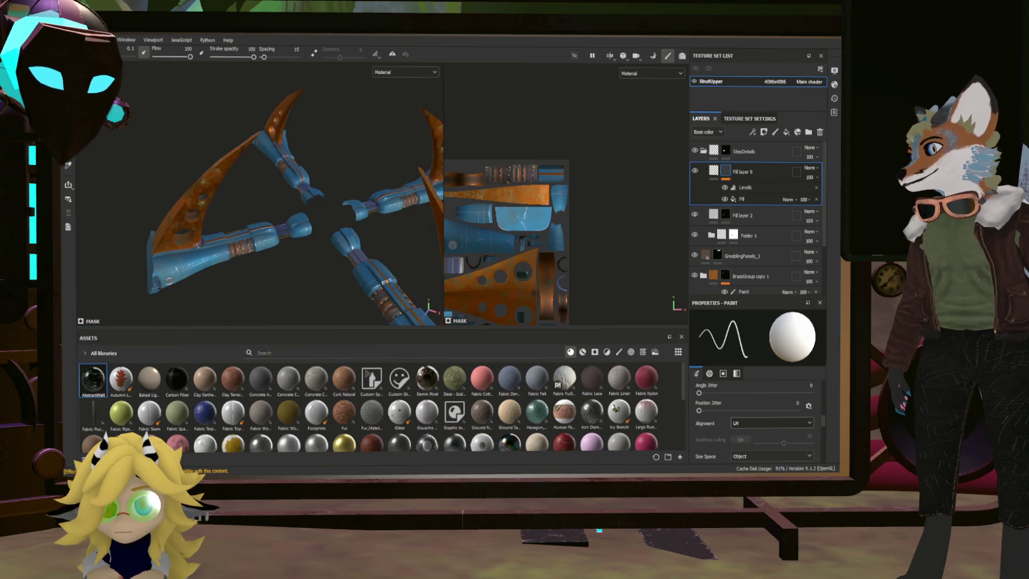
{"action": "left_click_drag", "start_coordinate": [257, 193], "coordinate": [300, 203], "text": "alt"}
{"action": "scroll", "coordinate": [257, 193], "scroll_direction": "up", "scroll_amount": 5}
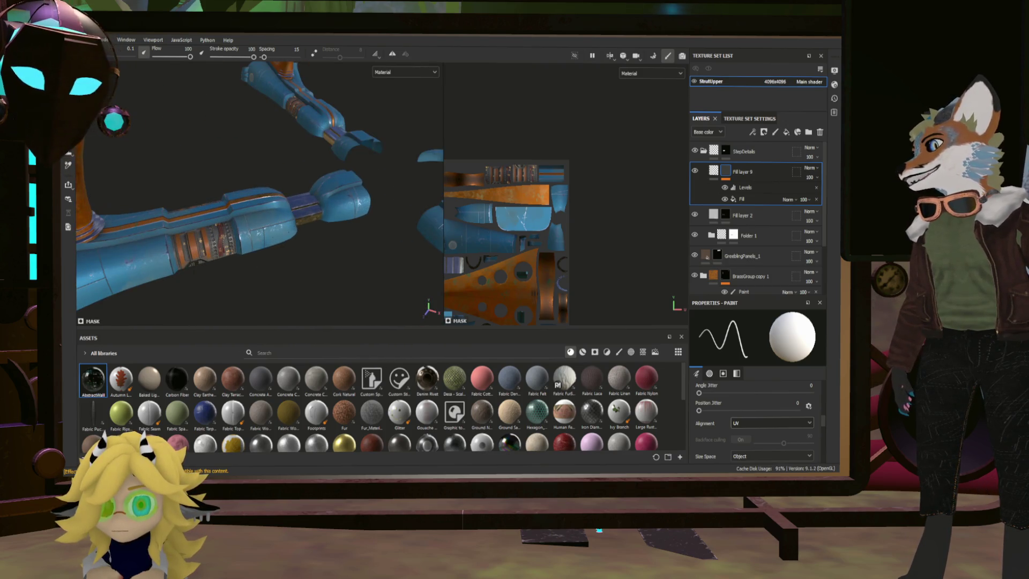
{"action": "mouse_move", "coordinate": [279, 161]}
{"action": "left_mouse_down", "text": "alt"}
{"action": "mouse_move", "coordinate": [287, 182]}
{"action": "mouse_move", "coordinate": [262, 238]}
{"action": "mouse_move", "coordinate": [258, 230]}
{"action": "left_mouse_up", "text": "alt"}
{"action": "scroll", "coordinate": [258, 231], "scroll_direction": "up", "scroll_amount": 3}
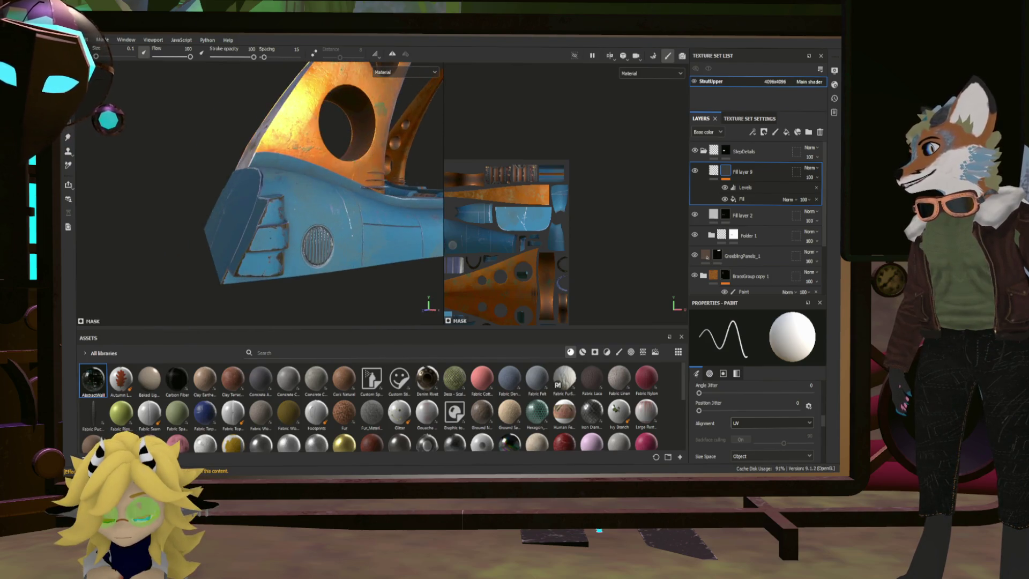
{"action": "left_click", "coordinate": [770, 152]}
{"action": "left_click", "coordinate": [703, 151]}
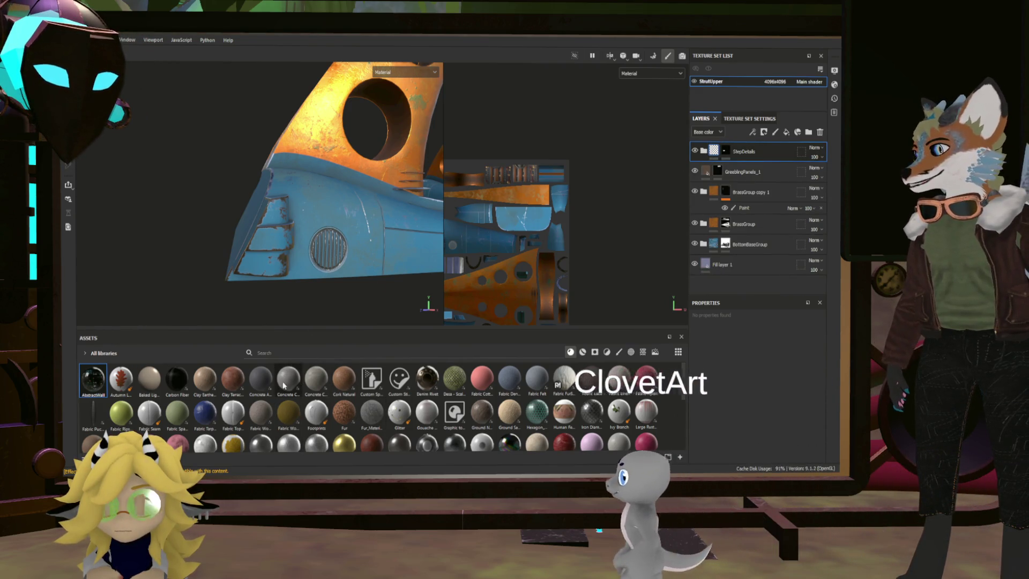
Step: Search the assets for 'strip', show smart materials, and drag CautionStripes onto the ship part
{"action": "scroll", "coordinate": [375, 391], "scroll_direction": "down", "scroll_amount": 5}
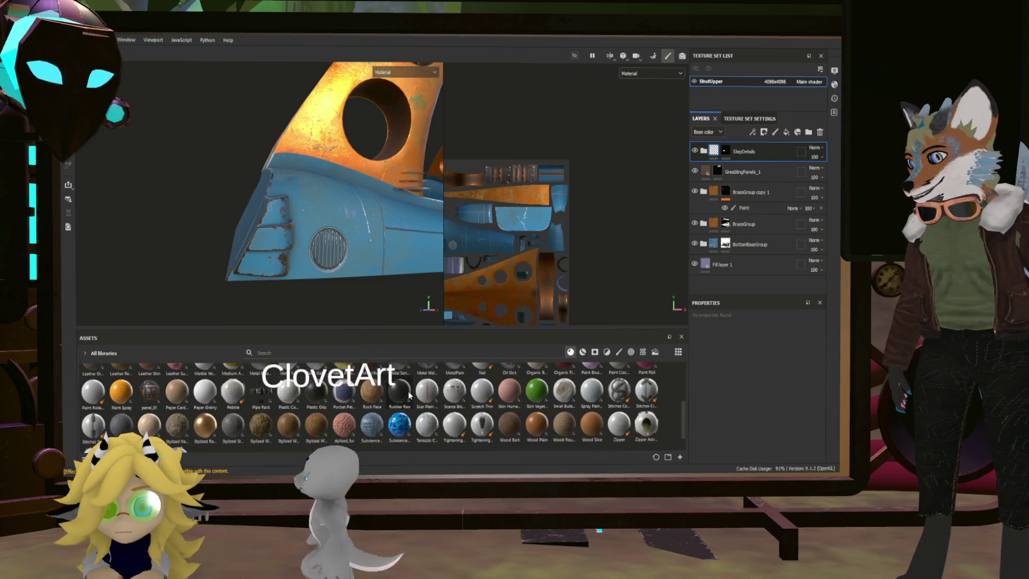
{"action": "scroll", "coordinate": [391, 397], "scroll_direction": "up", "scroll_amount": 10}
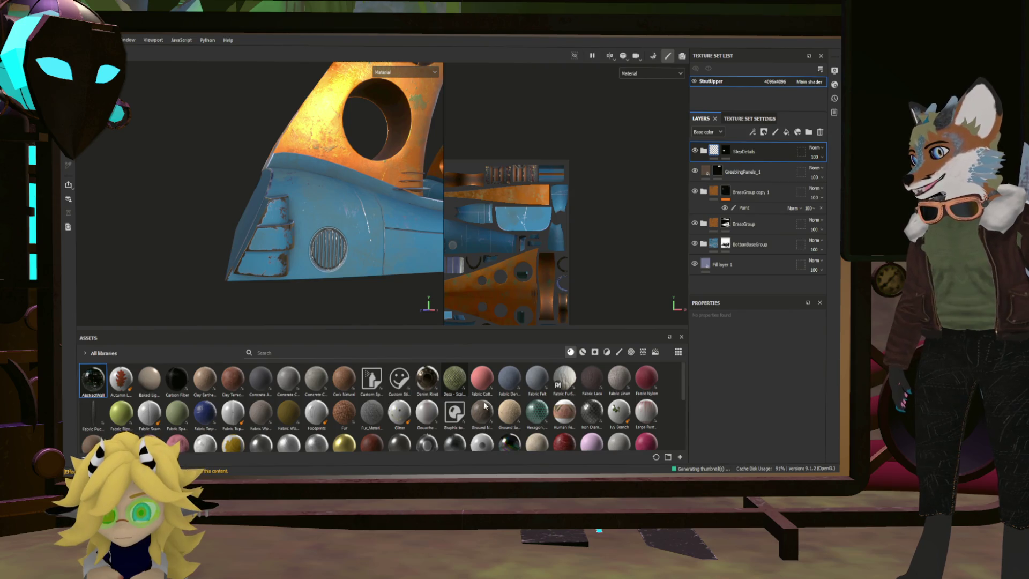
{"action": "scroll", "coordinate": [550, 414], "scroll_direction": "down", "scroll_amount": 1}
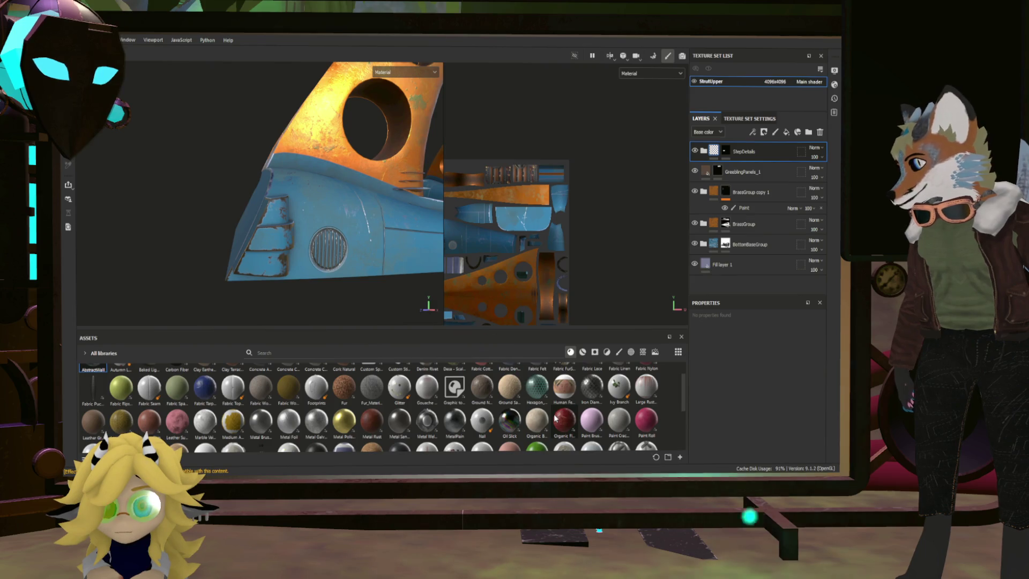
{"action": "scroll", "coordinate": [554, 417], "scroll_direction": "up", "scroll_amount": 1}
{"action": "type", "text": "st"}
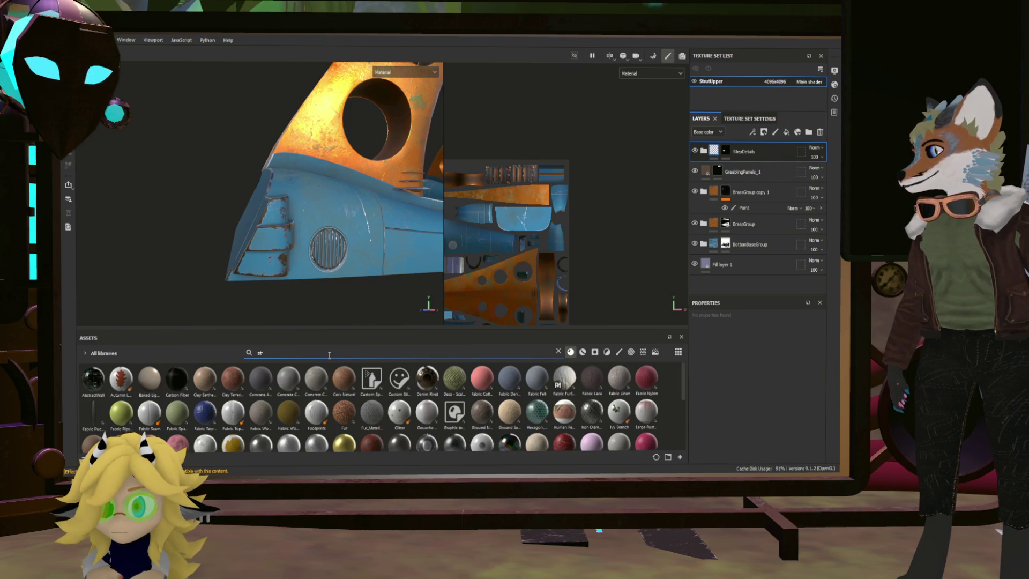
{"action": "type", "text": "ip"}
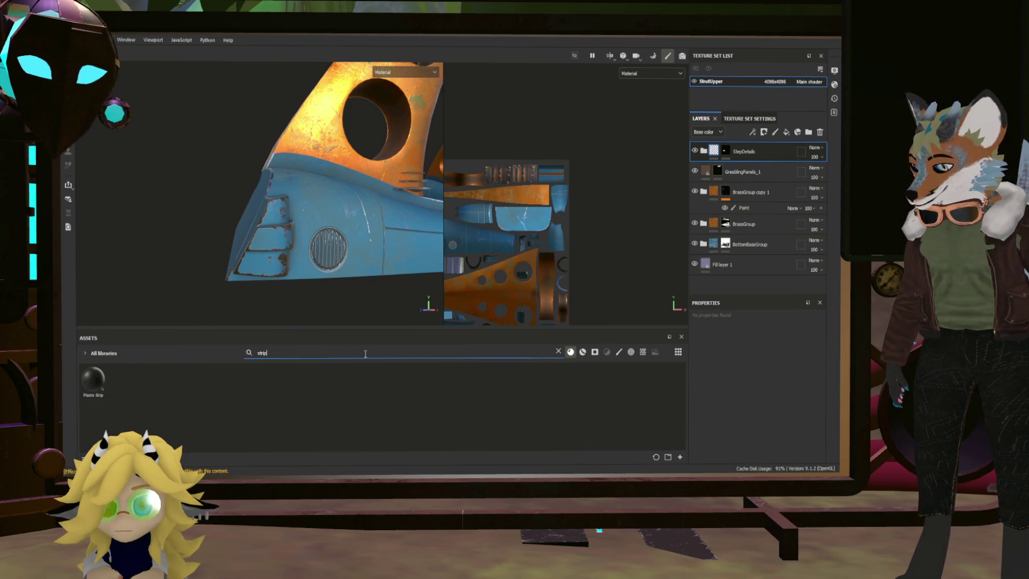
{"action": "key", "text": "BackSpace"}
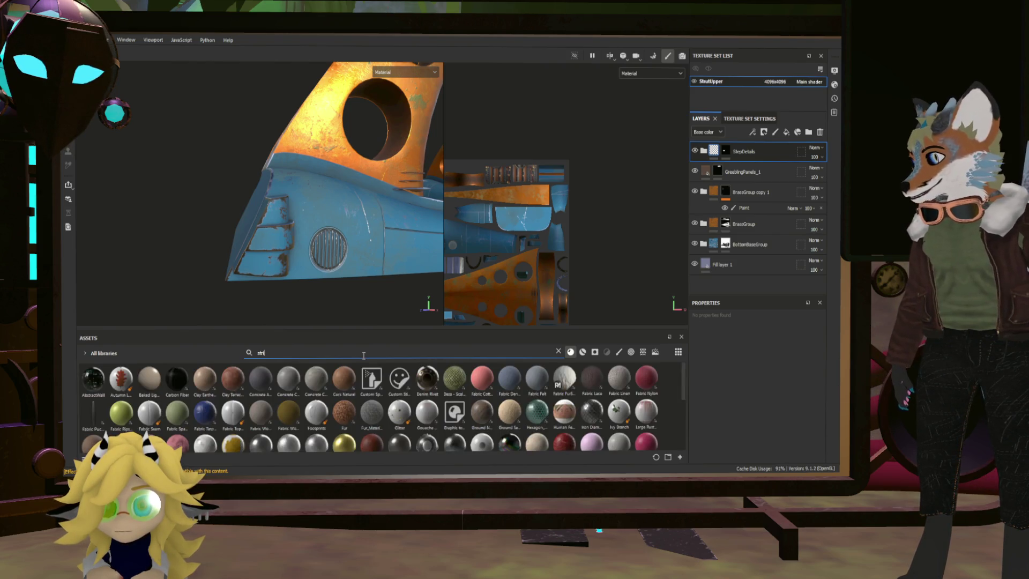
{"action": "left_click", "coordinate": [580, 353]}
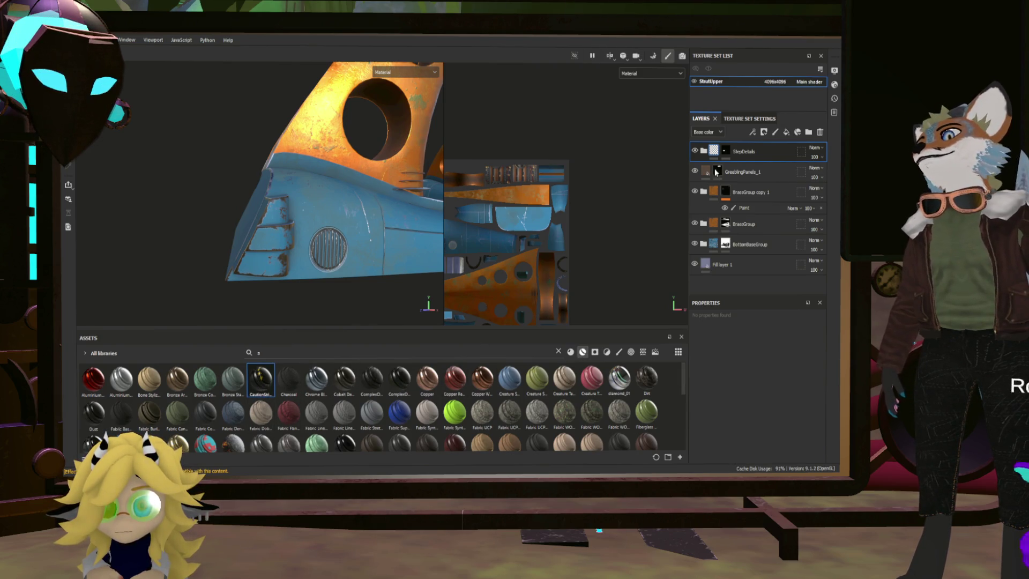
{"action": "mouse_move", "coordinate": [261, 379]}
{"action": "left_mouse_down"}
{"action": "mouse_move", "coordinate": [405, 241]}
{"action": "mouse_move", "coordinate": [728, 142]}
{"action": "left_mouse_up"}
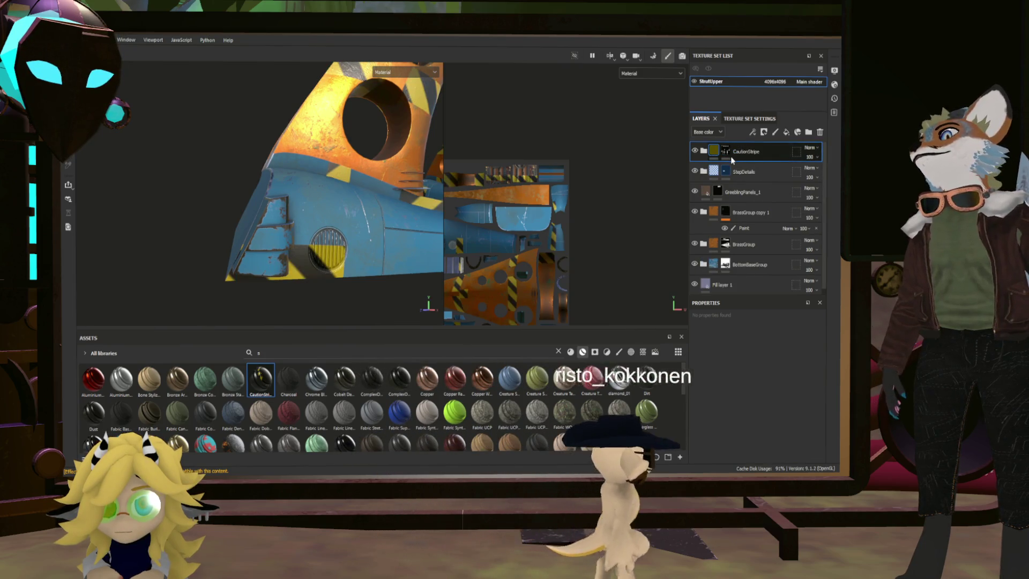
Step: Fill the CautionStripe layer's mask with black and switch to the Polygon Fill tool
{"action": "left_click", "coordinate": [727, 154]}
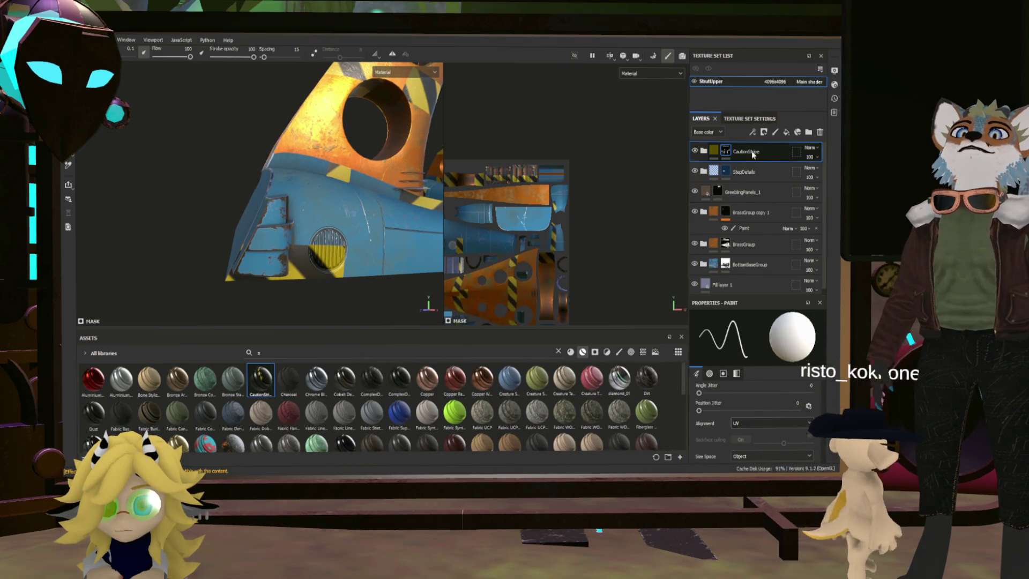
{"action": "left_click", "coordinate": [750, 131]}
{"action": "left_click", "coordinate": [714, 156]}
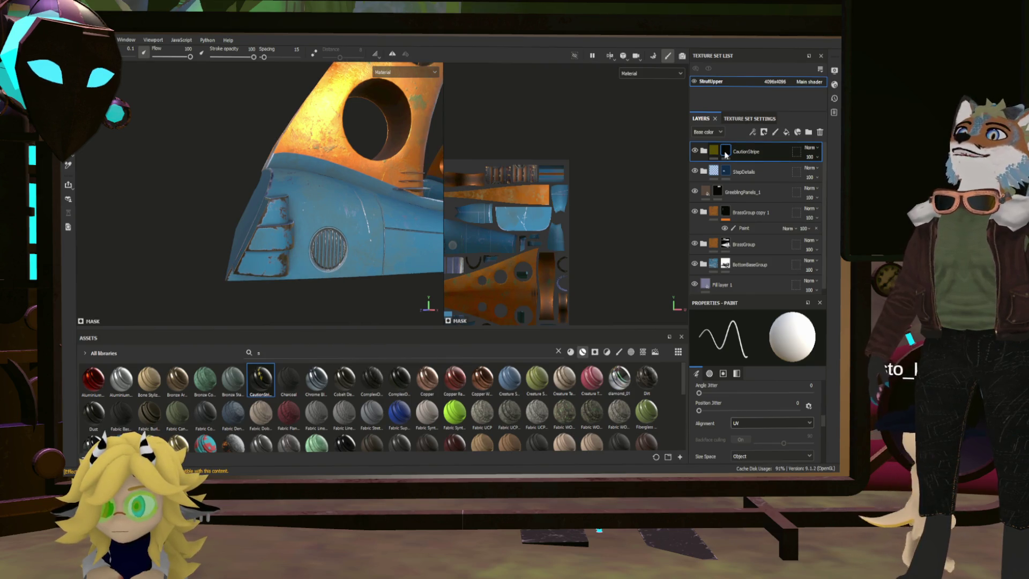
{"action": "key", "text": "4"}
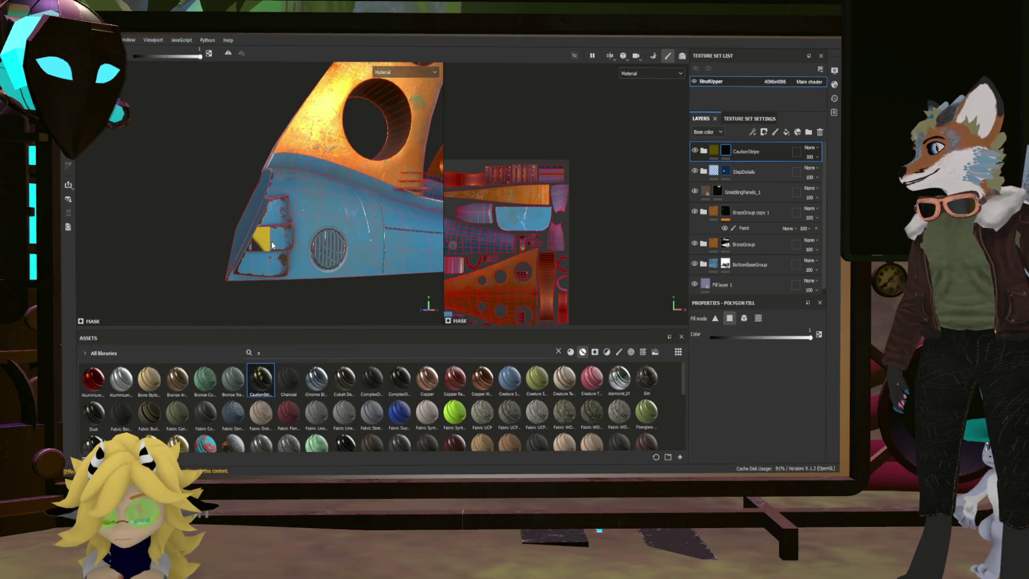
Step: Undo the stray fill and polygon-fill the middle panel's two faces to reveal the stripes there
{"action": "scroll", "coordinate": [294, 238], "scroll_direction": "up", "scroll_amount": 5}
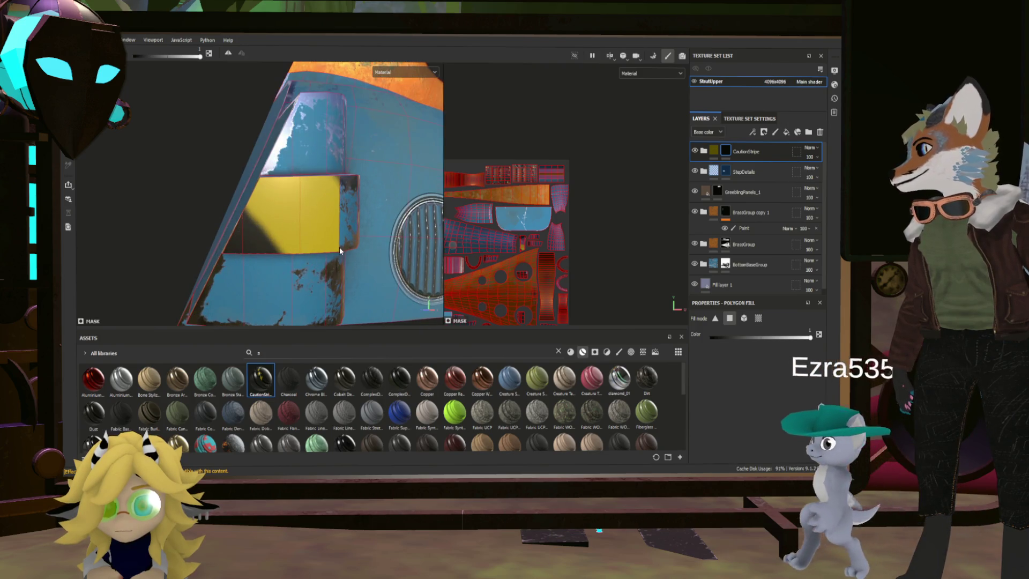
{"action": "left_click_drag", "start_coordinate": [340, 247], "coordinate": [316, 247], "text": "alt"}
{"action": "key", "text": "ctrl+z"}
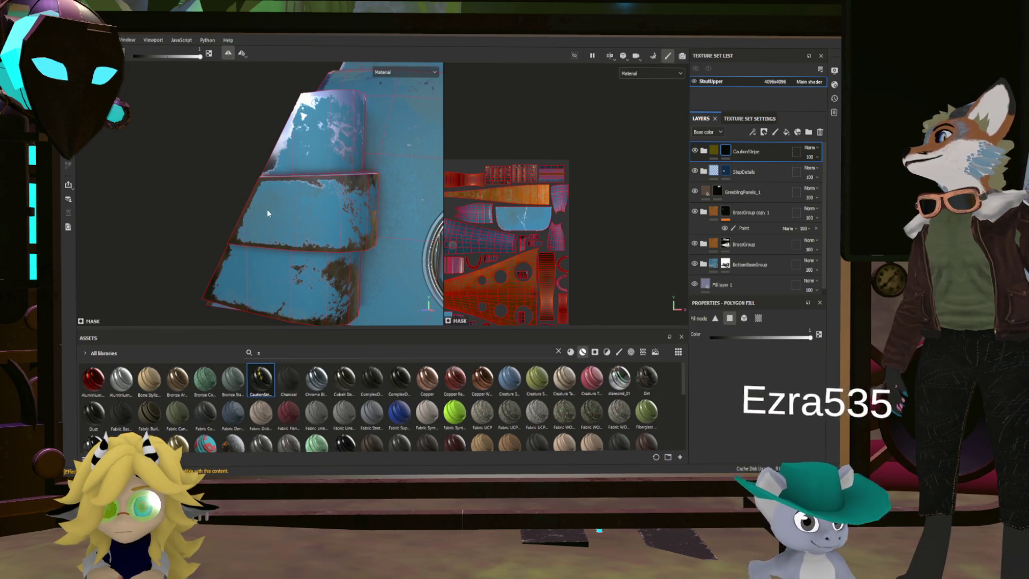
{"action": "mouse_move", "coordinate": [268, 214]}
{"action": "left_mouse_down"}
{"action": "mouse_move", "coordinate": [328, 239]}
{"action": "mouse_move", "coordinate": [396, 230]}
{"action": "mouse_move", "coordinate": [325, 214]}
{"action": "left_mouse_up"}
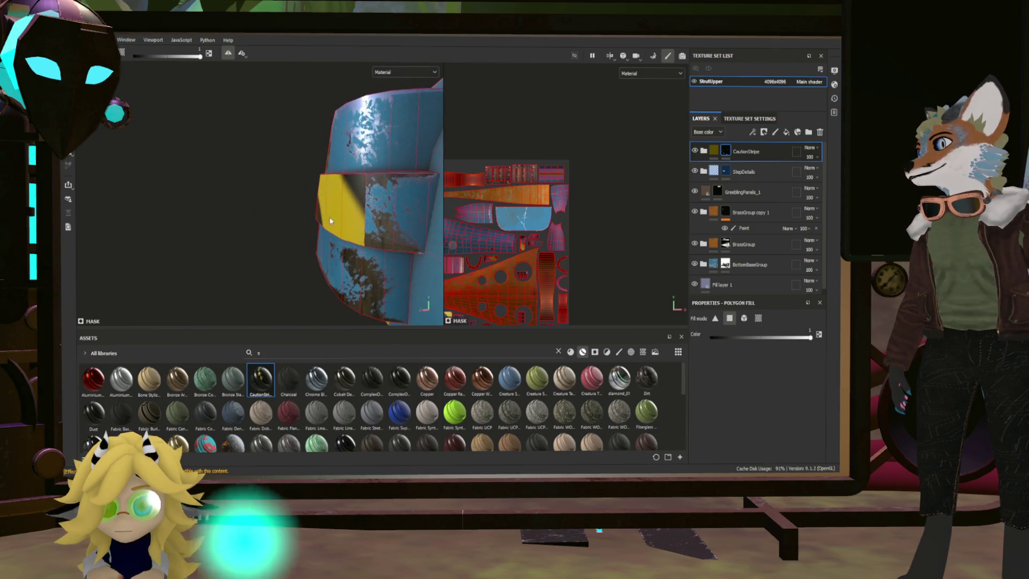
{"action": "left_click_drag", "start_coordinate": [400, 223], "coordinate": [397, 219], "text": "alt"}
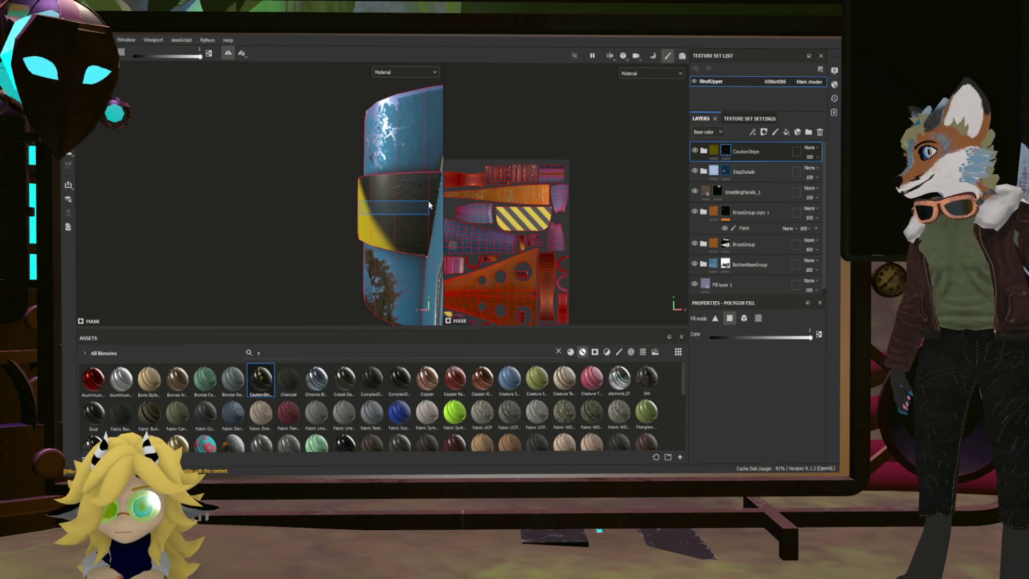
{"action": "left_click_drag", "start_coordinate": [397, 200], "coordinate": [428, 204], "text": "alt"}
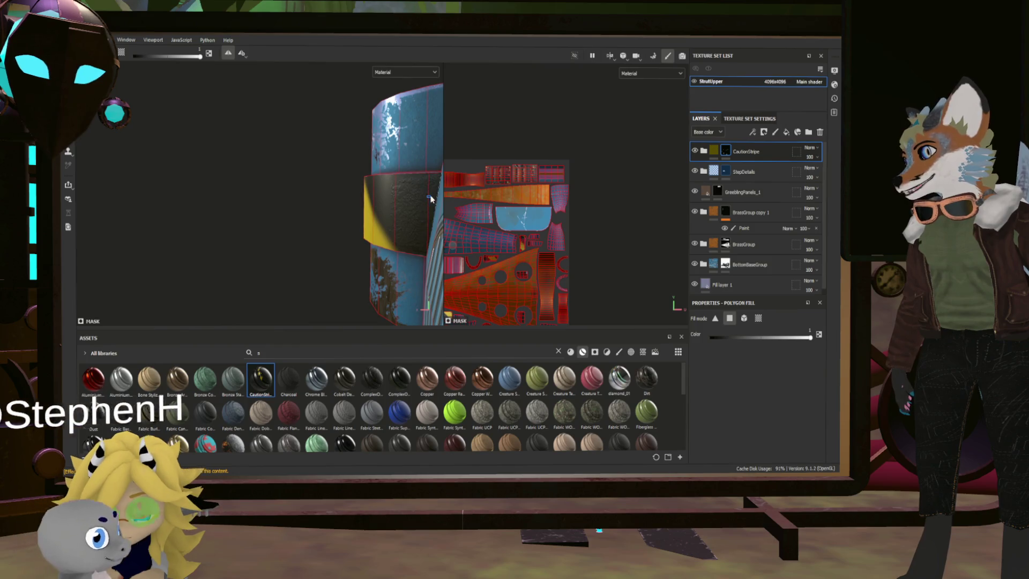
{"action": "mouse_move", "coordinate": [310, 195]}
{"action": "left_mouse_down", "text": "alt"}
{"action": "mouse_move", "coordinate": [410, 193]}
{"action": "mouse_move", "coordinate": [294, 186]}
{"action": "left_mouse_up", "text": "alt"}
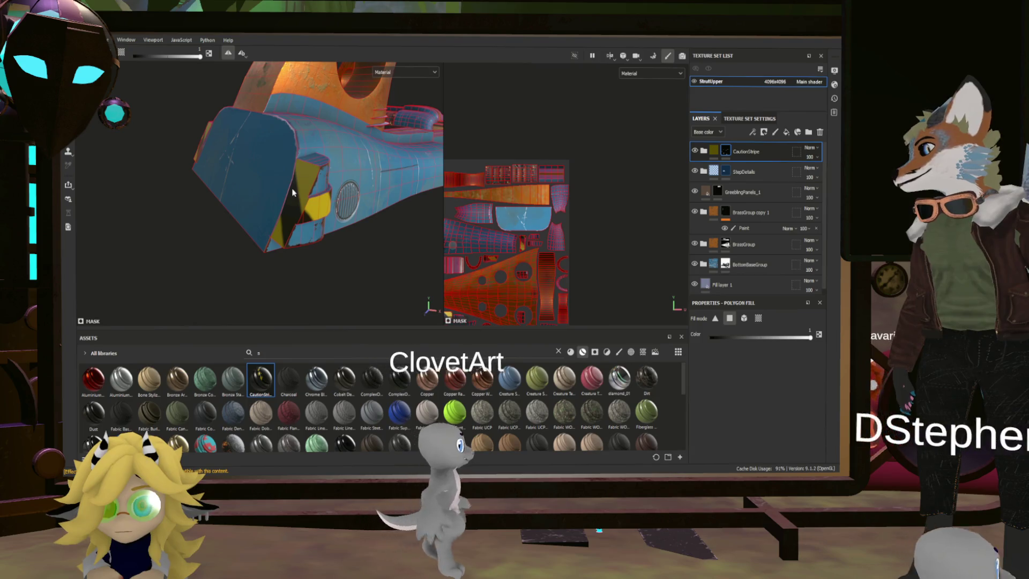
{"action": "mouse_move", "coordinate": [365, 210]}
{"action": "left_mouse_down", "text": "alt"}
{"action": "mouse_move", "coordinate": [234, 183]}
{"action": "mouse_move", "coordinate": [333, 241]}
{"action": "mouse_move", "coordinate": [307, 192]}
{"action": "mouse_move", "coordinate": [323, 154]}
{"action": "mouse_move", "coordinate": [453, 219]}
{"action": "mouse_move", "coordinate": [361, 271]}
{"action": "mouse_move", "coordinate": [214, 196]}
{"action": "mouse_move", "coordinate": [405, 216]}
{"action": "left_mouse_up", "text": "alt"}
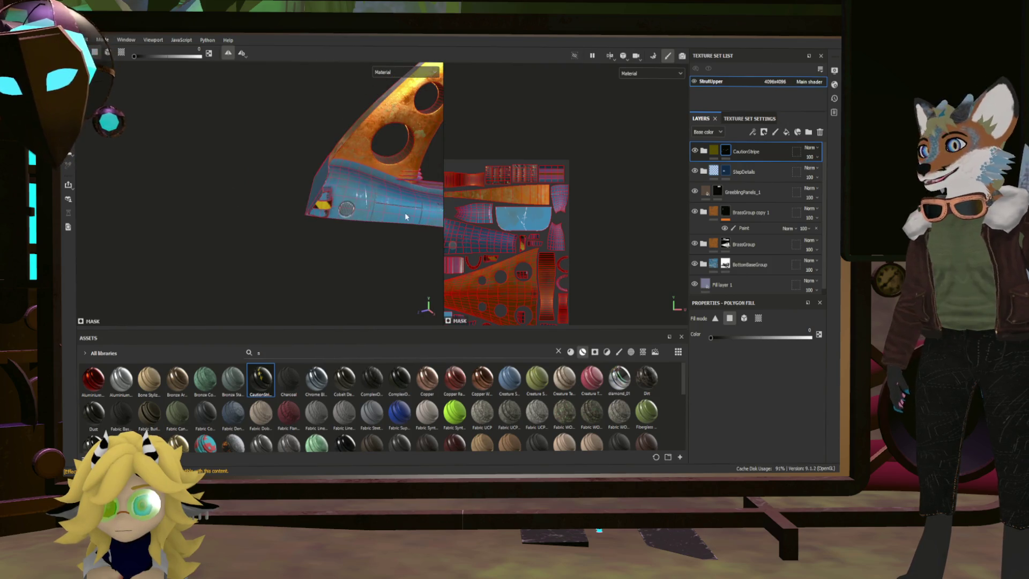
{"action": "left_click", "coordinate": [713, 150]}
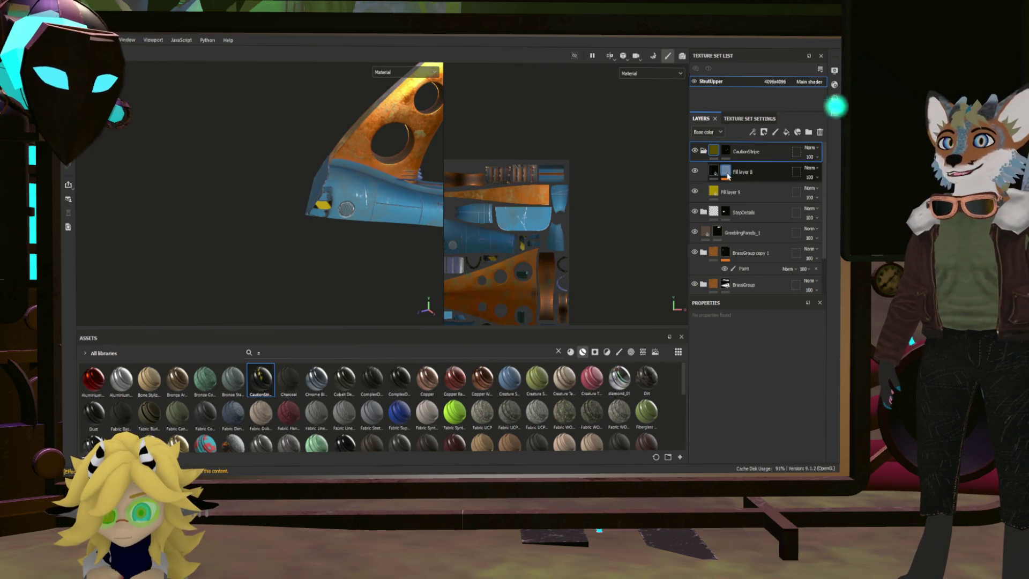
Step: Raise Fill layer 8's Stripes tiling from about 3 to about 5 for denser stripes
{"action": "left_click", "coordinate": [726, 171]}
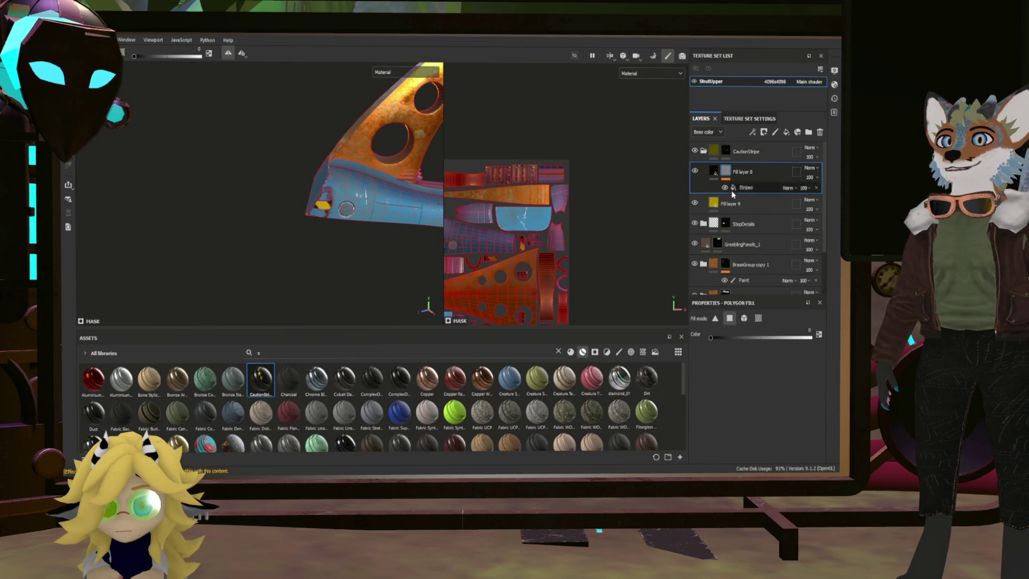
{"action": "left_click", "coordinate": [746, 187]}
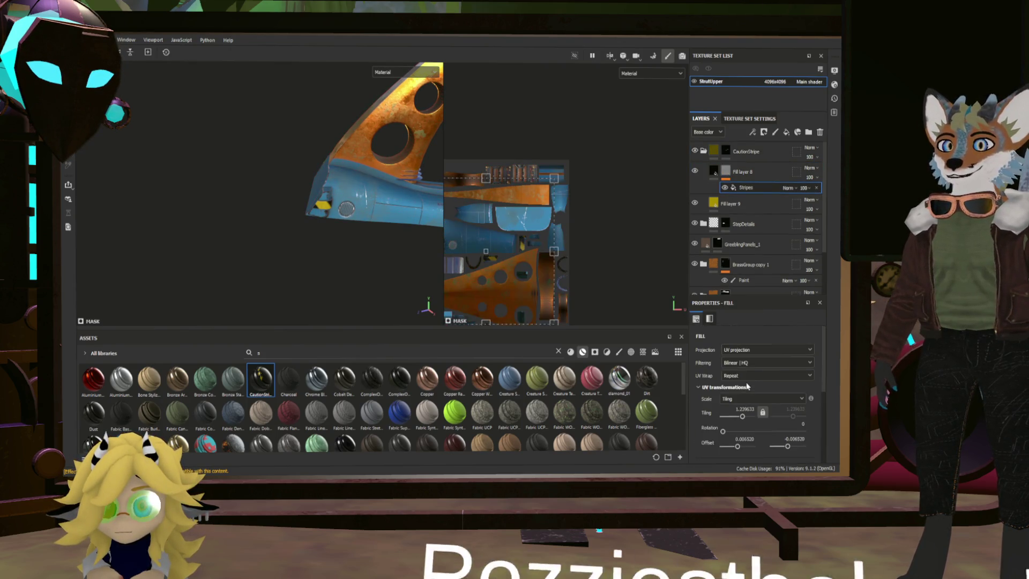
{"action": "left_click_drag", "start_coordinate": [745, 417], "coordinate": [746, 417]}
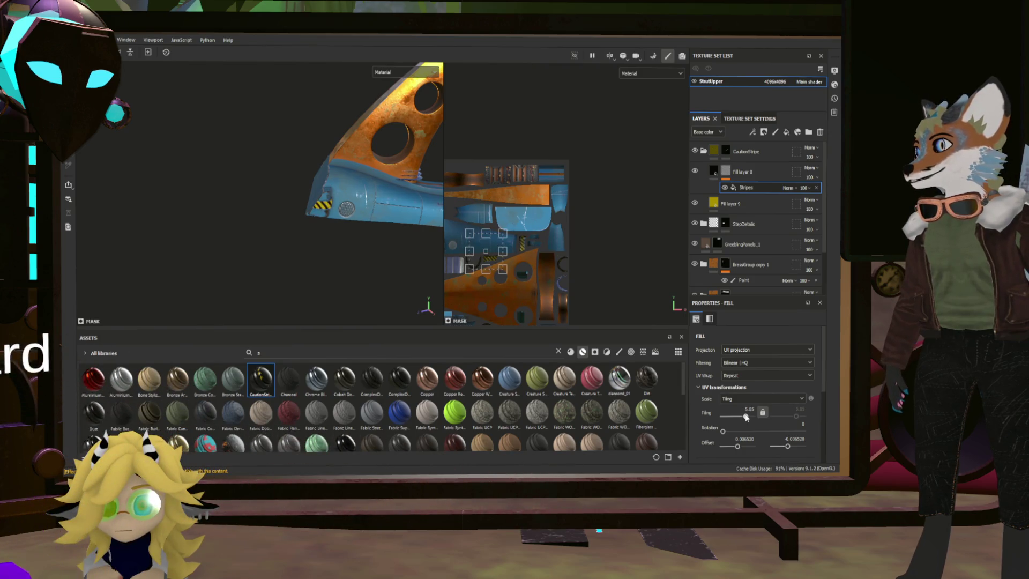
{"action": "mouse_move", "coordinate": [319, 213]}
{"action": "left_mouse_down", "text": "alt"}
{"action": "mouse_move", "coordinate": [234, 166]}
{"action": "mouse_move", "coordinate": [337, 190]}
{"action": "mouse_move", "coordinate": [236, 184]}
{"action": "mouse_move", "coordinate": [202, 212]}
{"action": "mouse_move", "coordinate": [351, 257]}
{"action": "mouse_move", "coordinate": [255, 241]}
{"action": "mouse_move", "coordinate": [299, 226]}
{"action": "left_mouse_up", "text": "alt"}
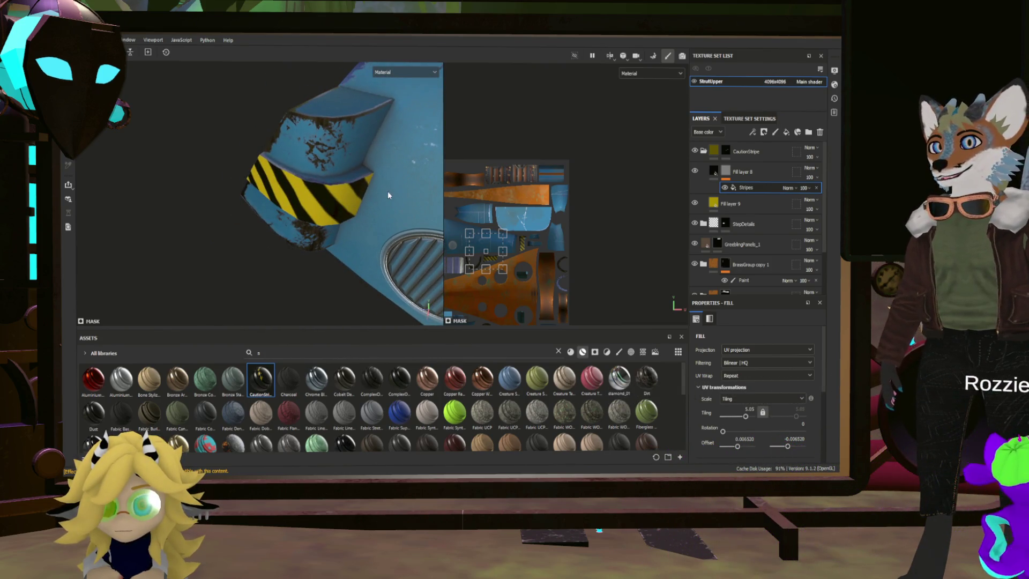
{"action": "left_click", "coordinate": [726, 151]}
Step: Polygon-fill every face of the stripe block's UV island in the 2D texture view
{"action": "key", "text": "4"}
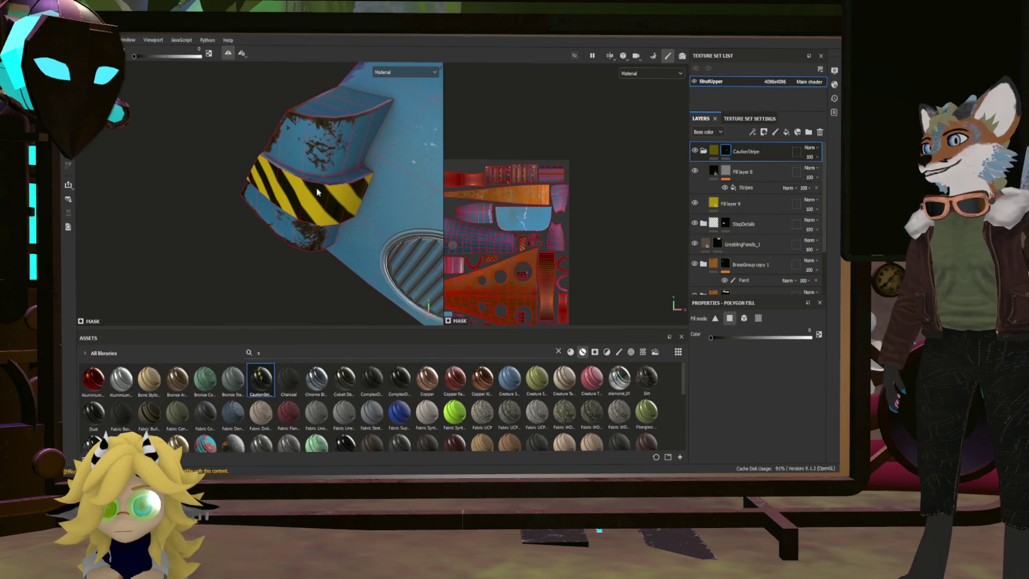
{"action": "mouse_move", "coordinate": [253, 232]}
{"action": "left_mouse_down", "text": "alt"}
{"action": "mouse_move", "coordinate": [281, 217]}
{"action": "mouse_move", "coordinate": [254, 212]}
{"action": "left_mouse_up", "text": "alt"}
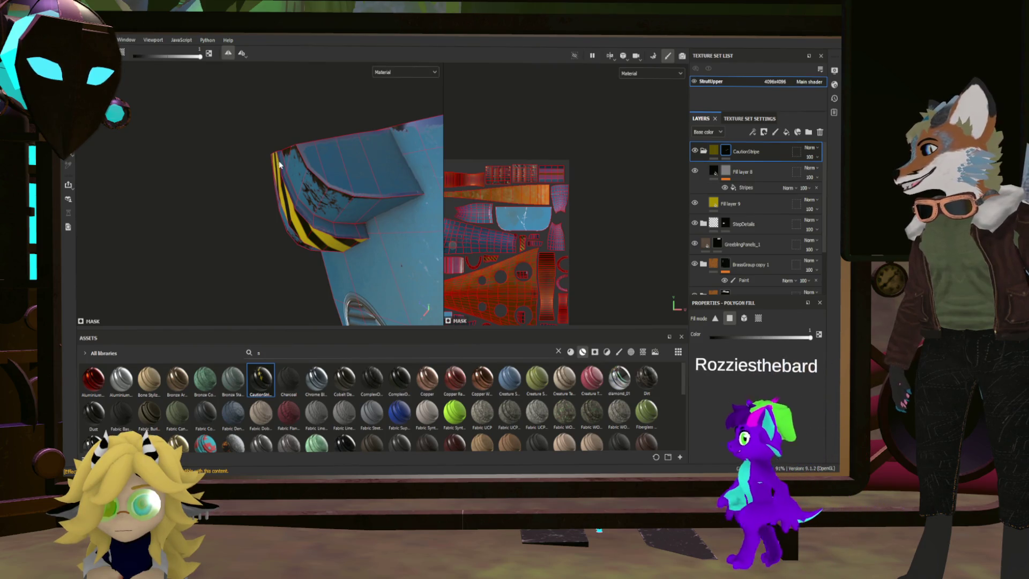
{"action": "scroll", "coordinate": [515, 220], "scroll_direction": "up", "scroll_amount": 5}
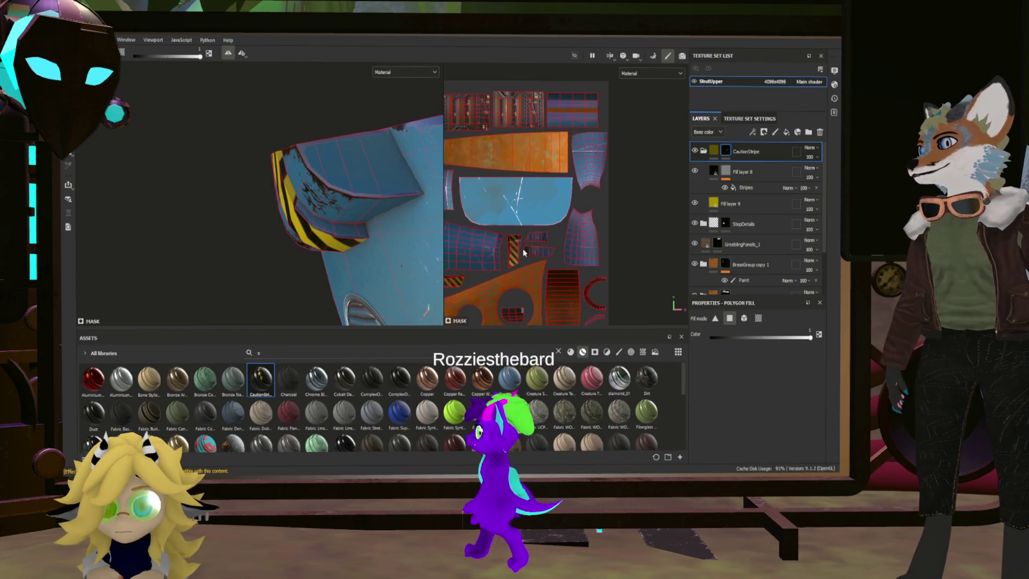
{"action": "left_click_drag", "start_coordinate": [486, 242], "coordinate": [512, 198]}
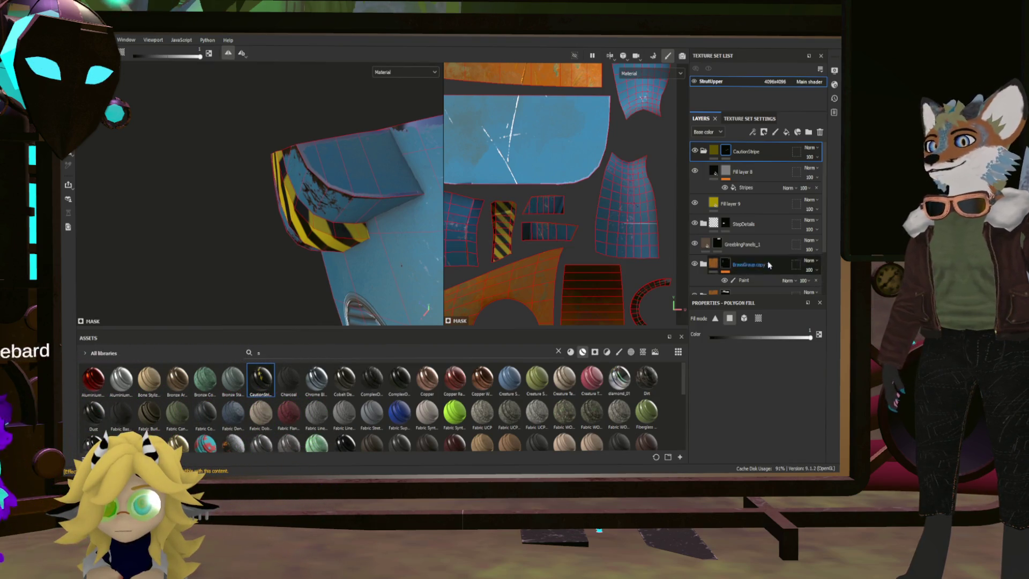
{"action": "scroll", "coordinate": [767, 263], "scroll_direction": "down", "scroll_amount": 3}
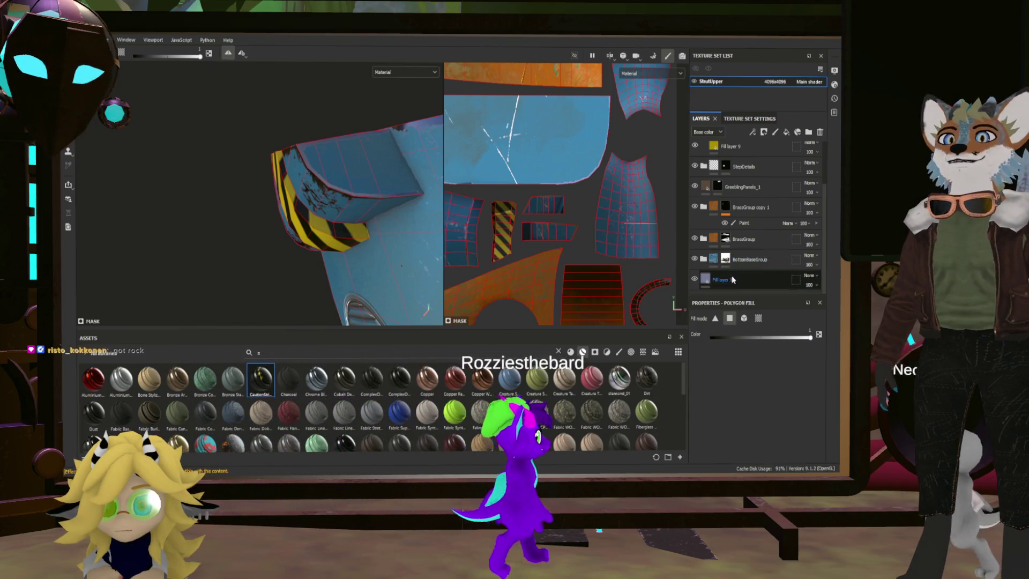
{"action": "scroll", "coordinate": [737, 257], "scroll_direction": "up", "scroll_amount": 1}
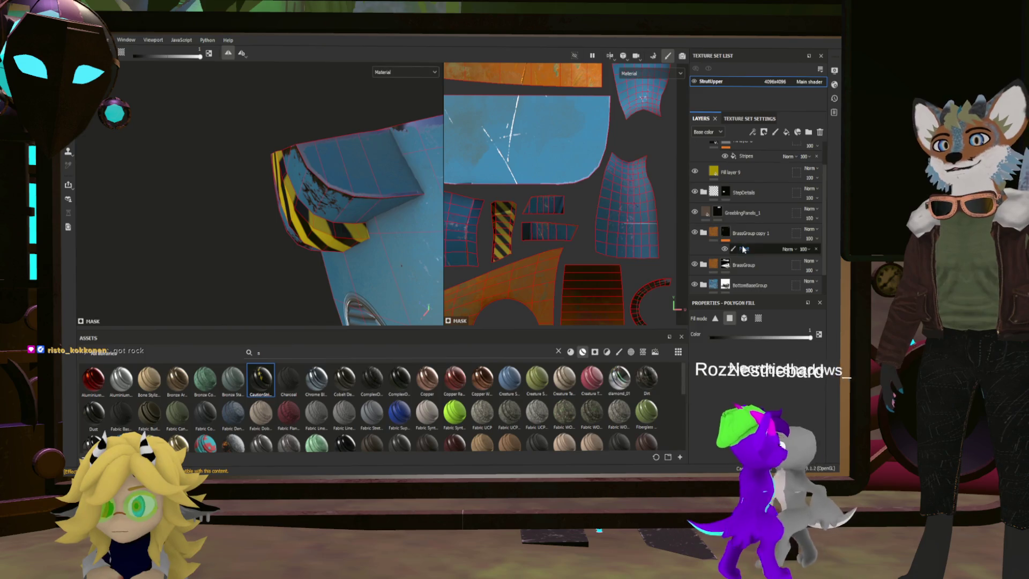
{"action": "scroll", "coordinate": [734, 248], "scroll_direction": "up", "scroll_amount": 1}
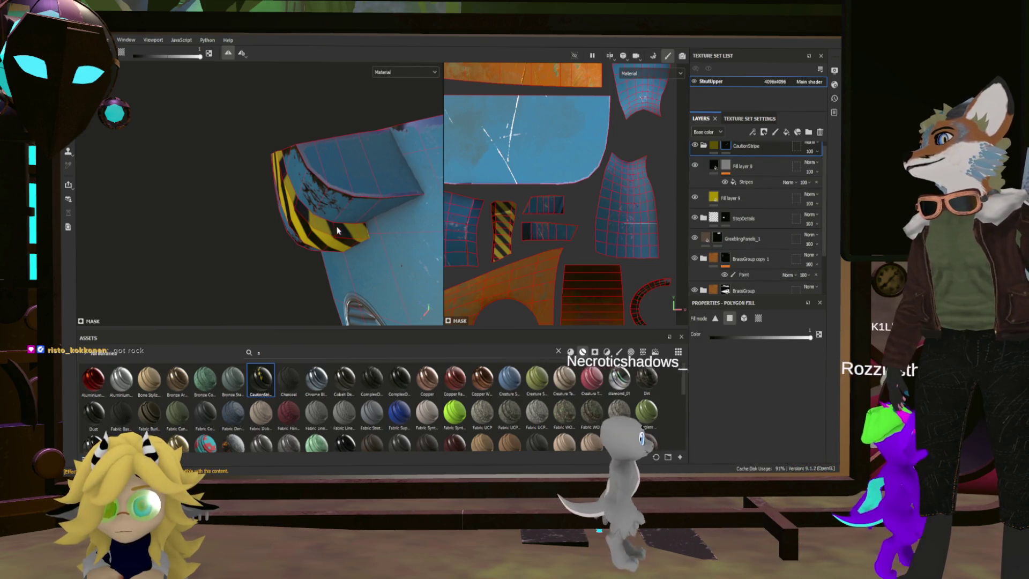
{"action": "mouse_move", "coordinate": [322, 287]}
{"action": "left_mouse_down", "text": "alt"}
{"action": "mouse_move", "coordinate": [393, 234]}
{"action": "mouse_move", "coordinate": [433, 177]}
{"action": "mouse_move", "coordinate": [328, 237]}
{"action": "left_mouse_up", "text": "alt"}
{"action": "scroll", "coordinate": [550, 243], "scroll_direction": "down", "scroll_amount": 3}
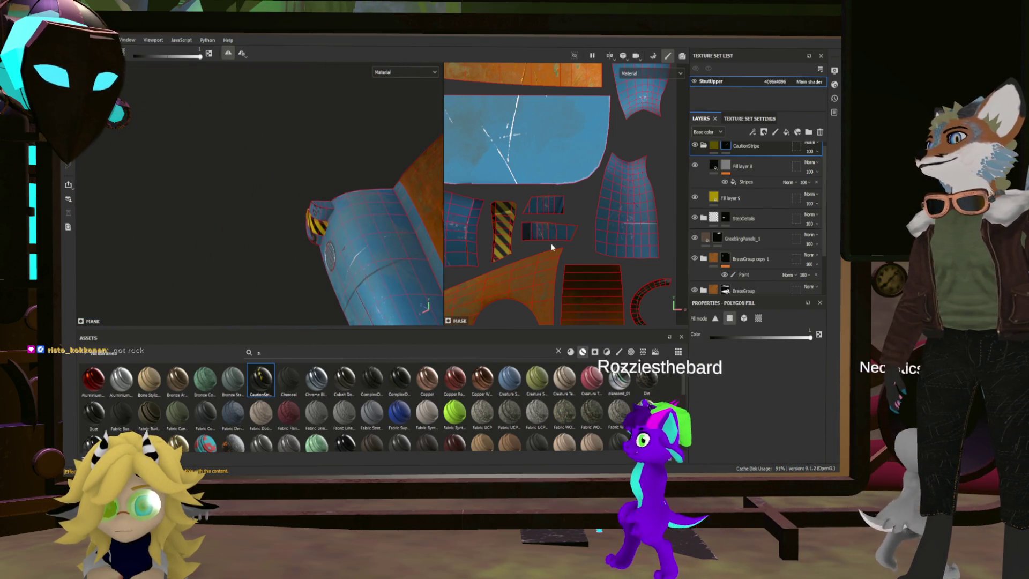
{"action": "scroll", "coordinate": [470, 265], "scroll_direction": "up", "scroll_amount": 6}
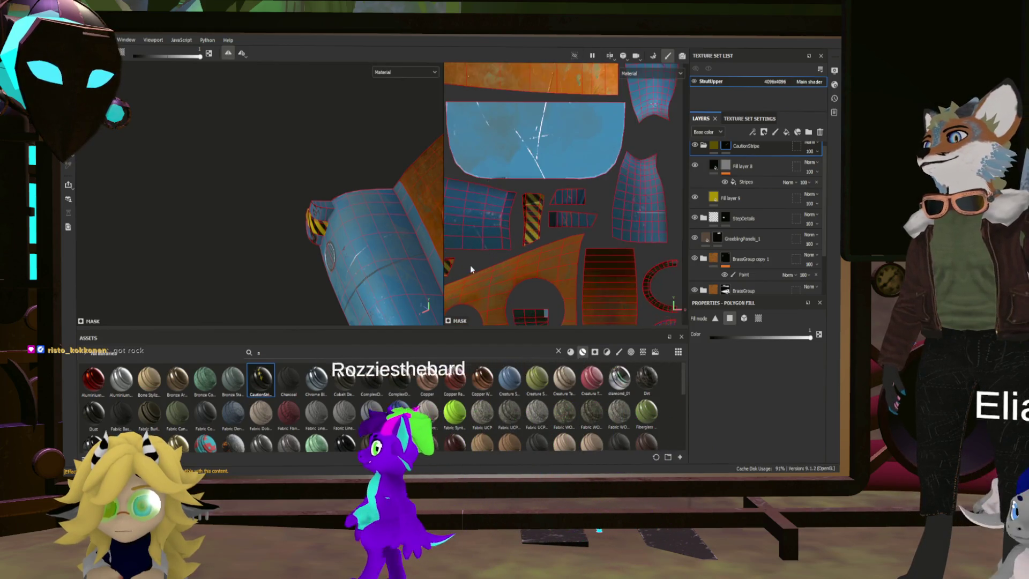
{"action": "mouse_move", "coordinate": [375, 226]}
{"action": "left_mouse_down", "text": "alt"}
{"action": "mouse_move", "coordinate": [223, 192]}
{"action": "mouse_move", "coordinate": [404, 190]}
{"action": "left_mouse_up", "text": "alt"}
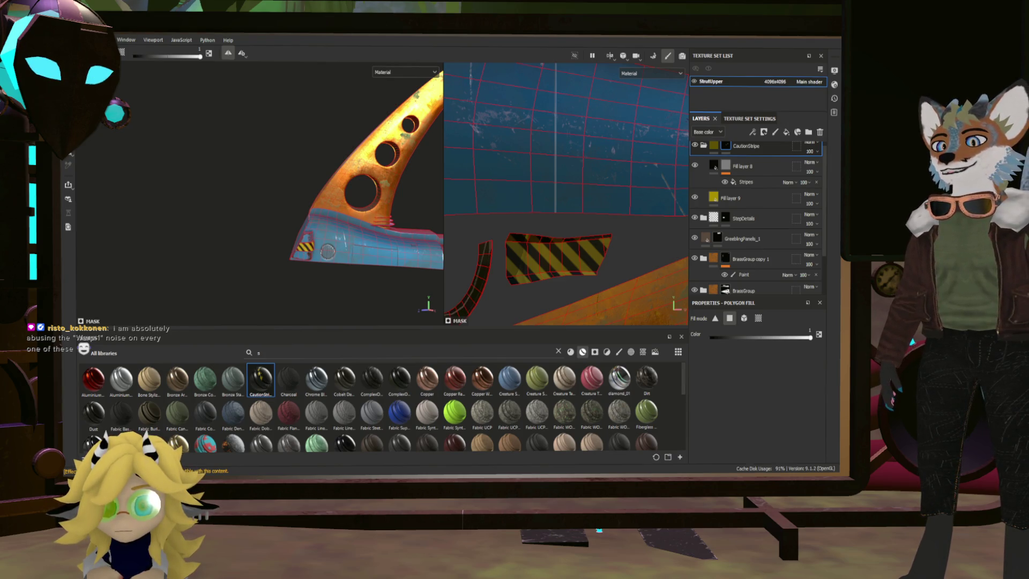
Step: Switch to the paint brush, collapse the CautionStripe group, and orbit to the orange bracket
{"action": "key", "text": "1"}
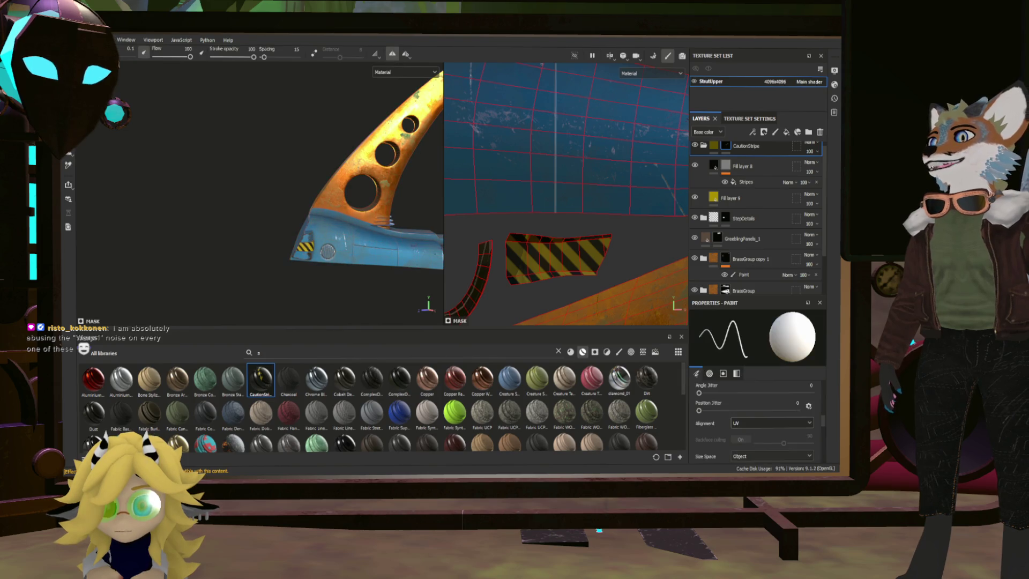
{"action": "left_click", "coordinate": [704, 147]}
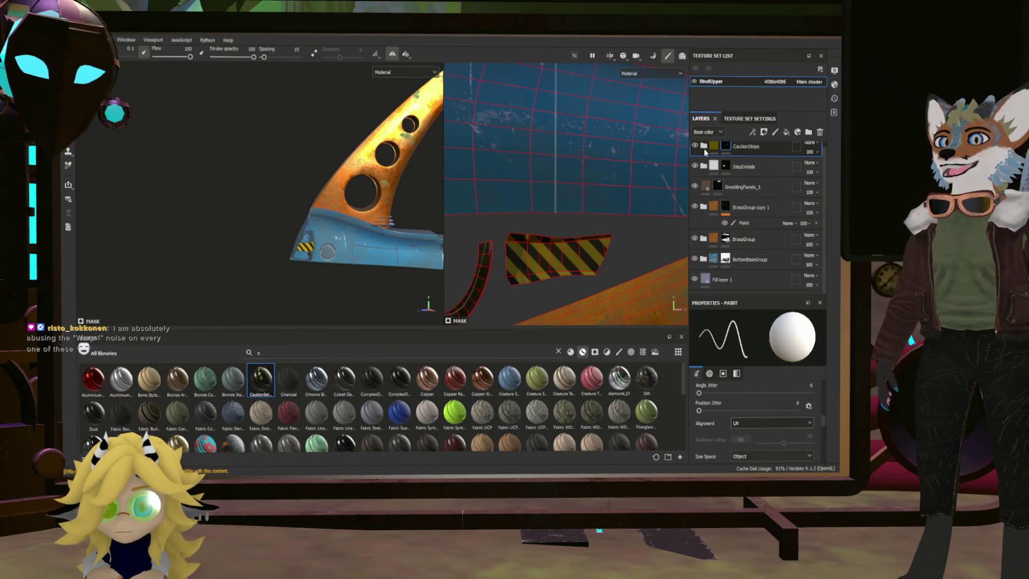
{"action": "scroll", "coordinate": [373, 283], "scroll_direction": "up", "scroll_amount": 6}
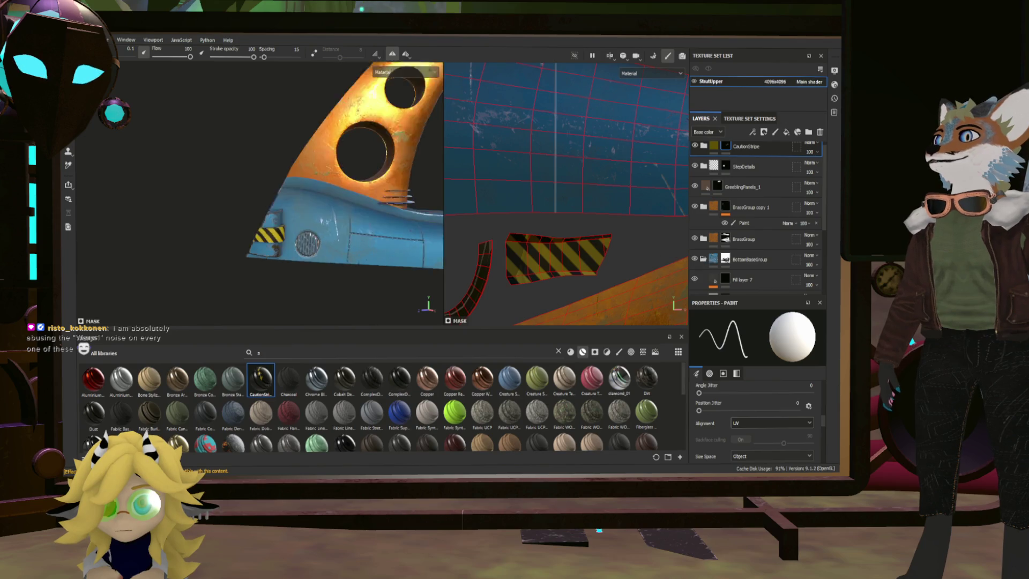
{"action": "left_click_drag", "start_coordinate": [373, 283], "coordinate": [379, 262], "text": "alt"}
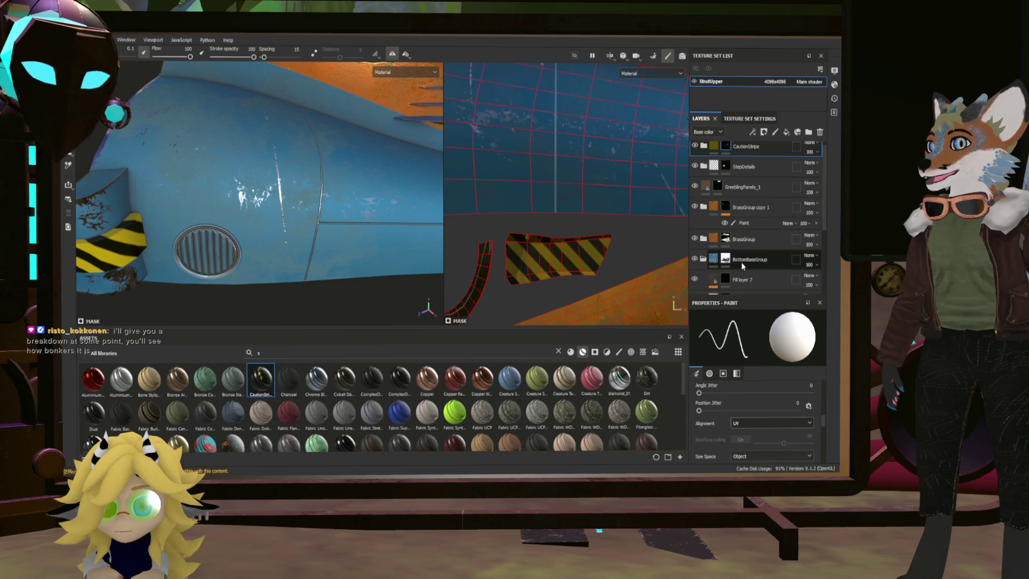
{"action": "mouse_move", "coordinate": [300, 214]}
{"action": "left_mouse_down", "text": "alt"}
{"action": "mouse_move", "coordinate": [268, 197]}
{"action": "mouse_move", "coordinate": [418, 241]}
{"action": "mouse_move", "coordinate": [381, 223]}
{"action": "mouse_move", "coordinate": [385, 232]}
{"action": "mouse_move", "coordinate": [392, 208]}
{"action": "left_mouse_up", "text": "alt"}
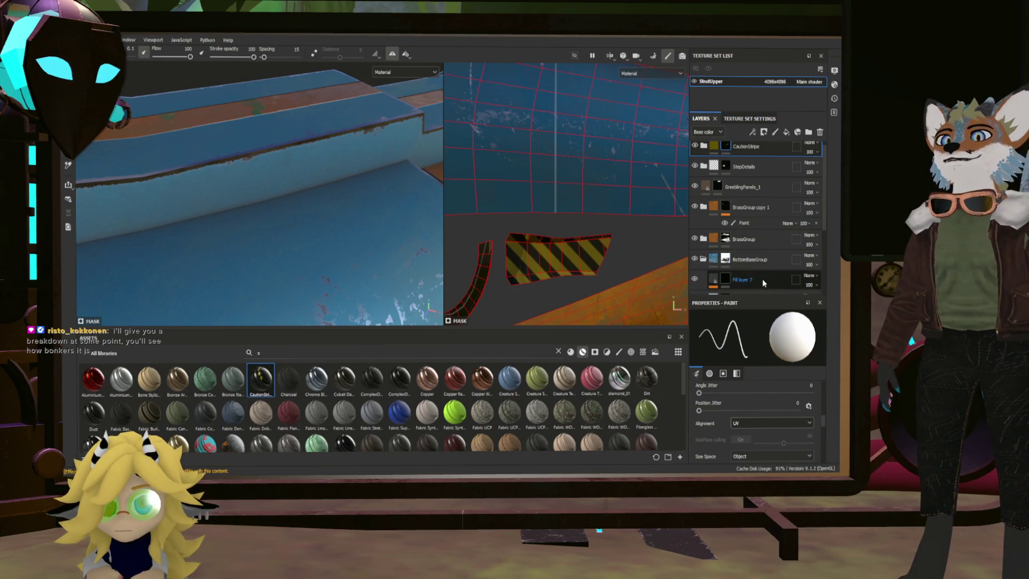
Step: Inspect Fill layer 7, Fill layer 6 and Folder 2's mask in the layer stack
{"action": "left_click", "coordinate": [762, 279]}
{"action": "scroll", "coordinate": [761, 277], "scroll_direction": "down", "scroll_amount": 3}
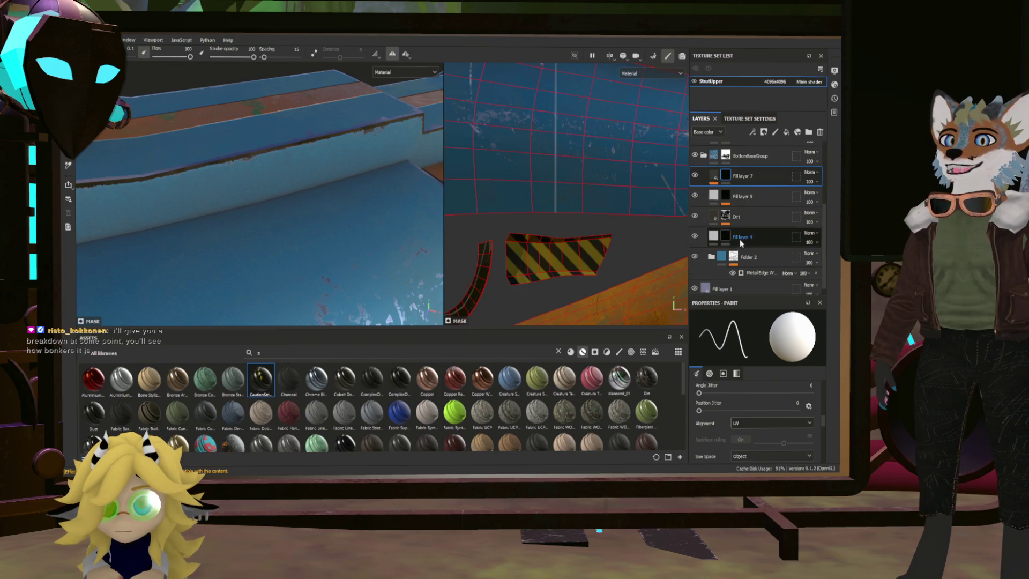
{"action": "scroll", "coordinate": [762, 257], "scroll_direction": "down", "scroll_amount": 1}
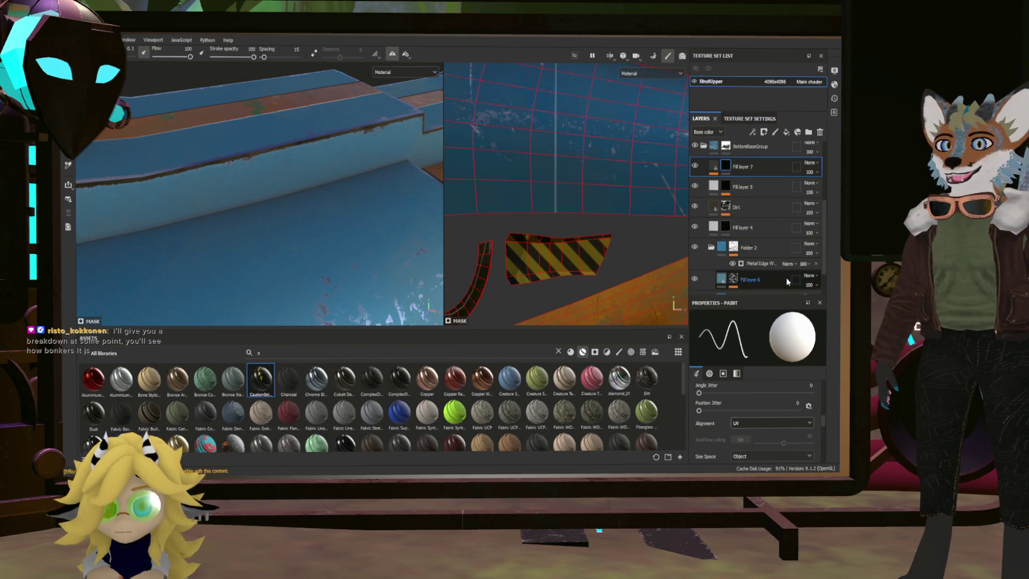
{"action": "scroll", "coordinate": [764, 275], "scroll_direction": "down", "scroll_amount": 3}
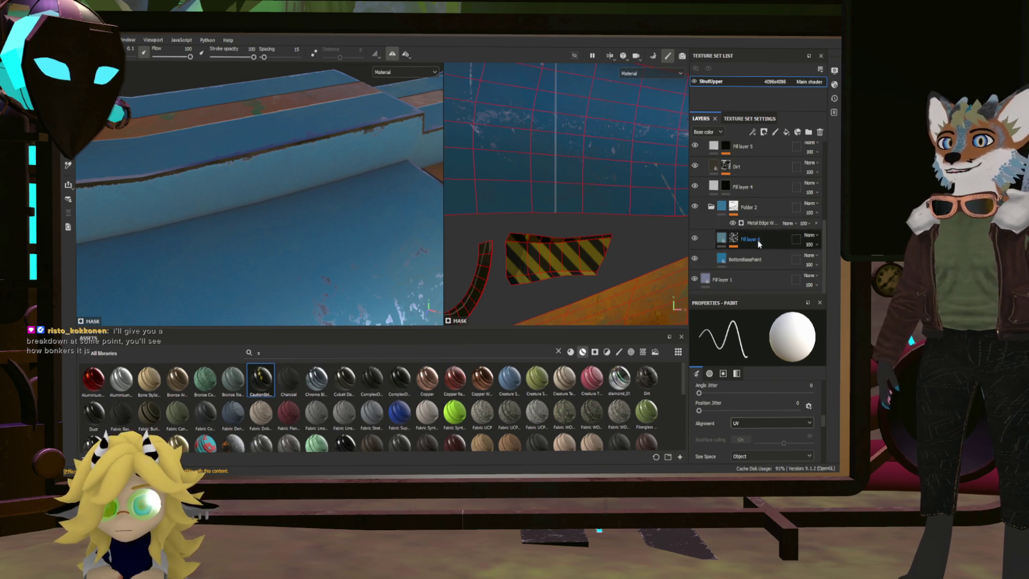
{"action": "left_click", "coordinate": [733, 245]}
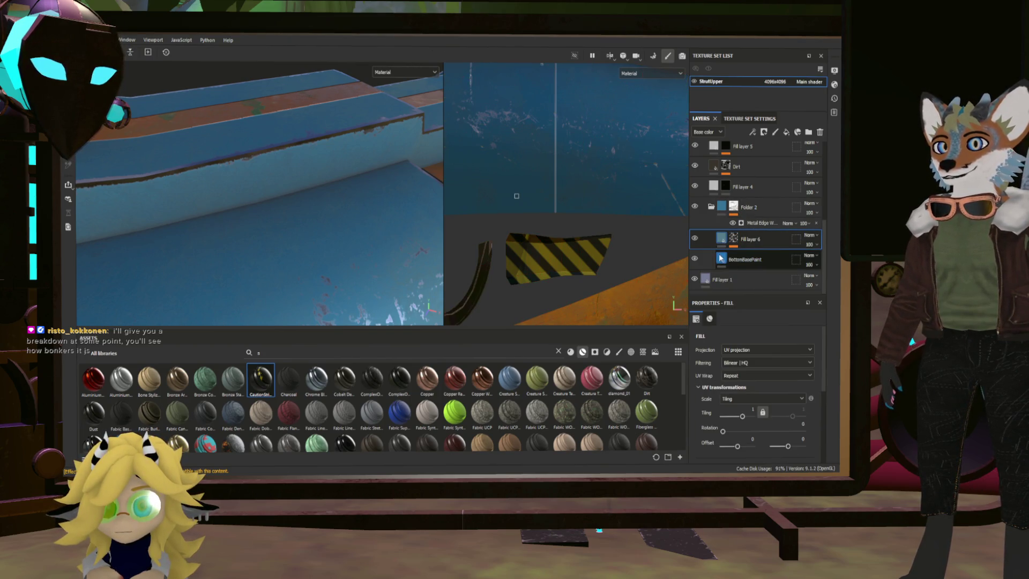
{"action": "left_click", "coordinate": [733, 209]}
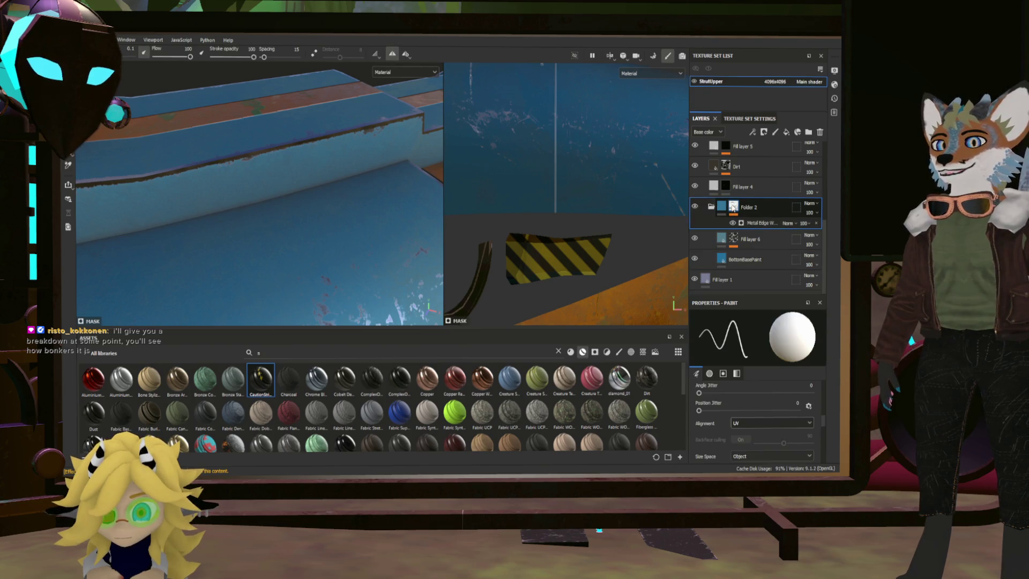
Step: Check Fill layer 1, then move Fill layer 10 to sit just beneath Folder 2
{"action": "left_click", "coordinate": [732, 280]}
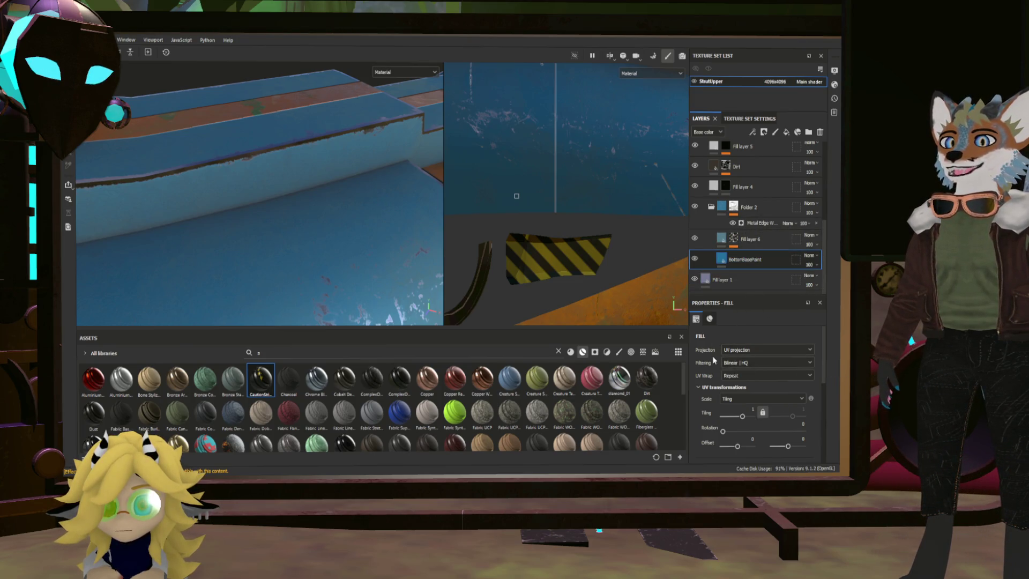
{"action": "scroll", "coordinate": [754, 272], "scroll_direction": "up", "scroll_amount": 2}
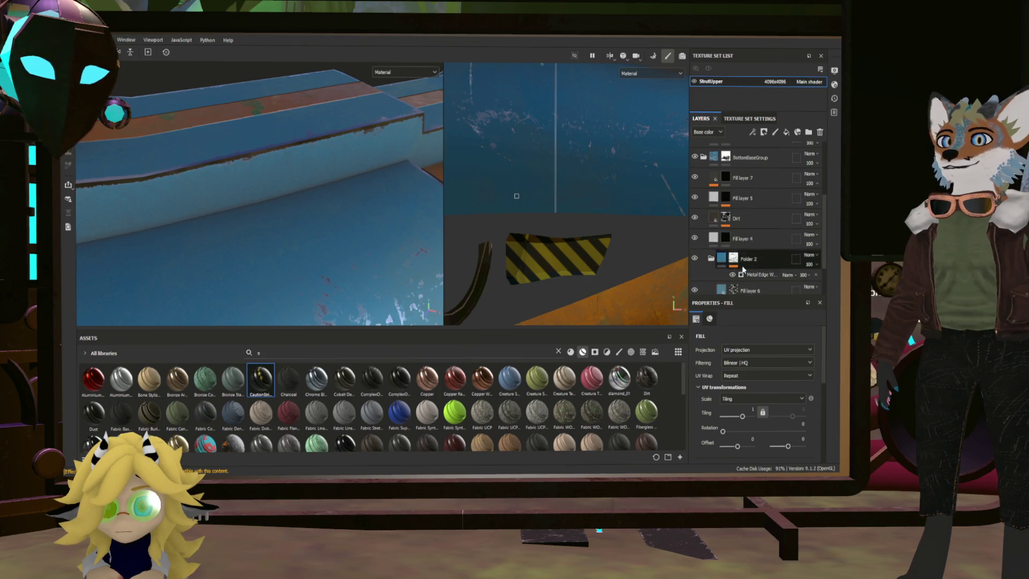
{"action": "left_click", "coordinate": [759, 257]}
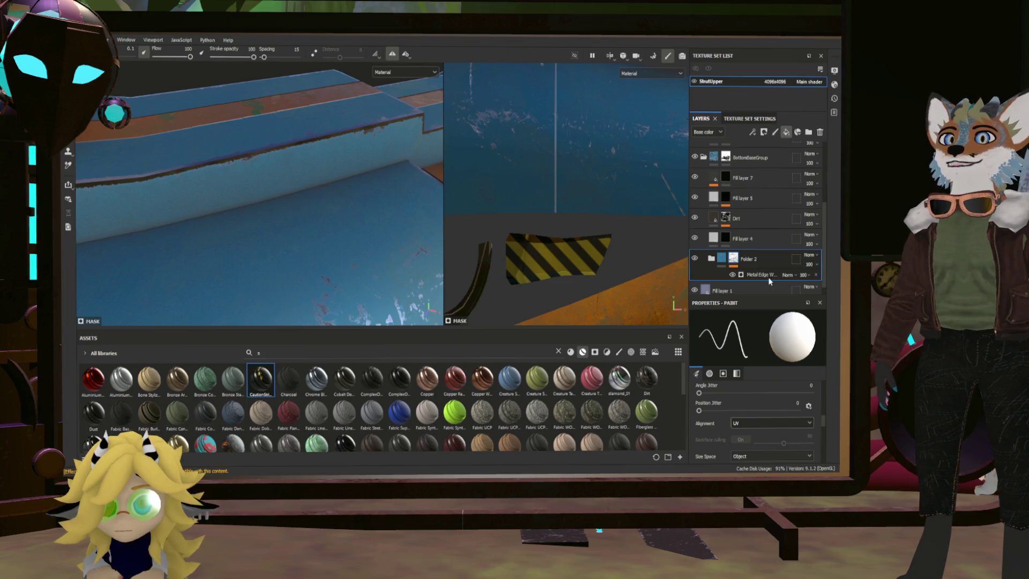
{"action": "left_click_drag", "start_coordinate": [758, 294], "coordinate": [747, 286]}
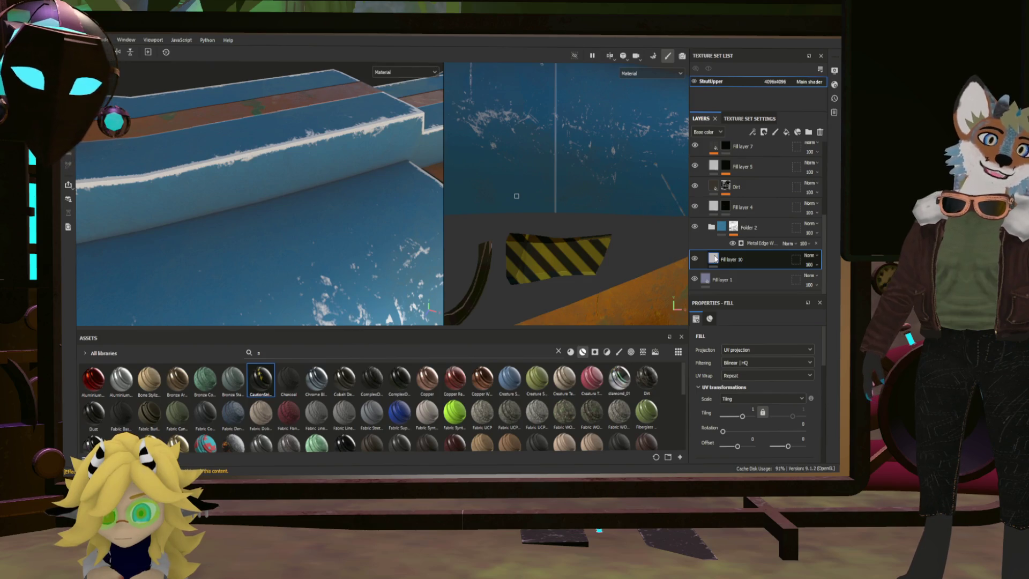
Step: Copy Folder 2's Metal Edge Wear mask onto Fill layer 10 and lower its wear level to 0.62
{"action": "left_click", "coordinate": [734, 227]}
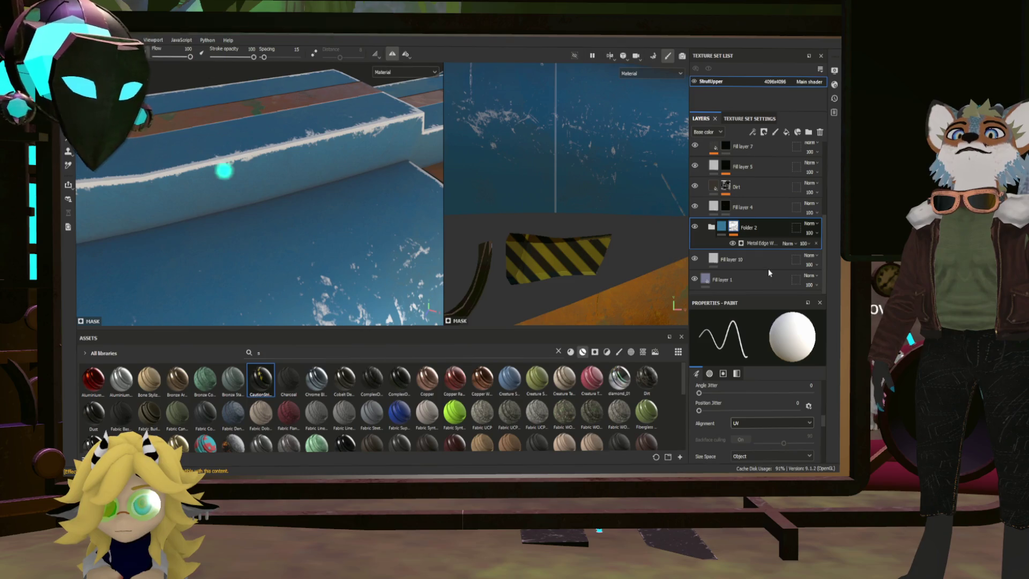
{"action": "left_click", "coordinate": [744, 266]}
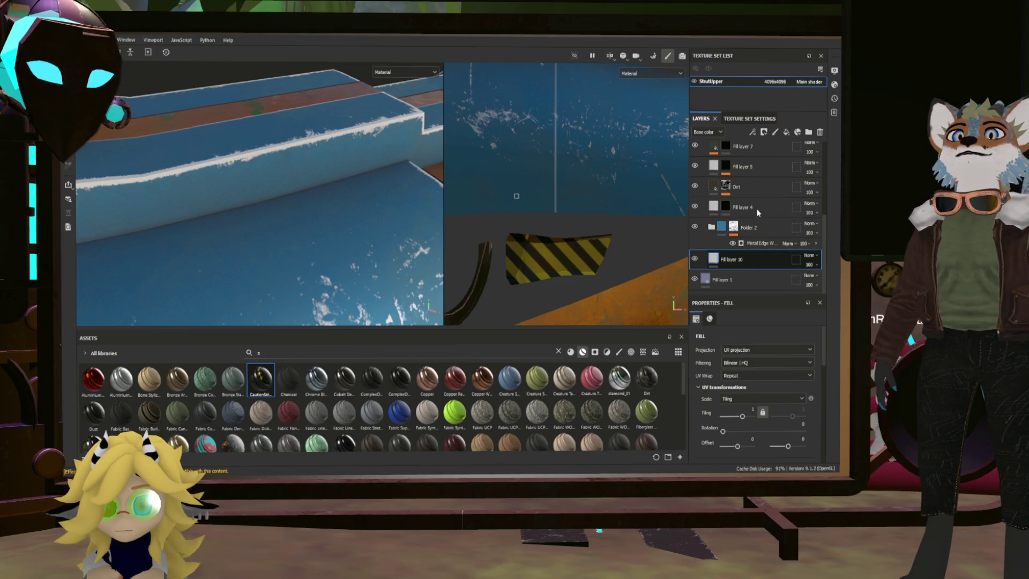
{"action": "left_click_drag", "start_coordinate": [753, 243], "coordinate": [747, 252], "text": "ctrl"}
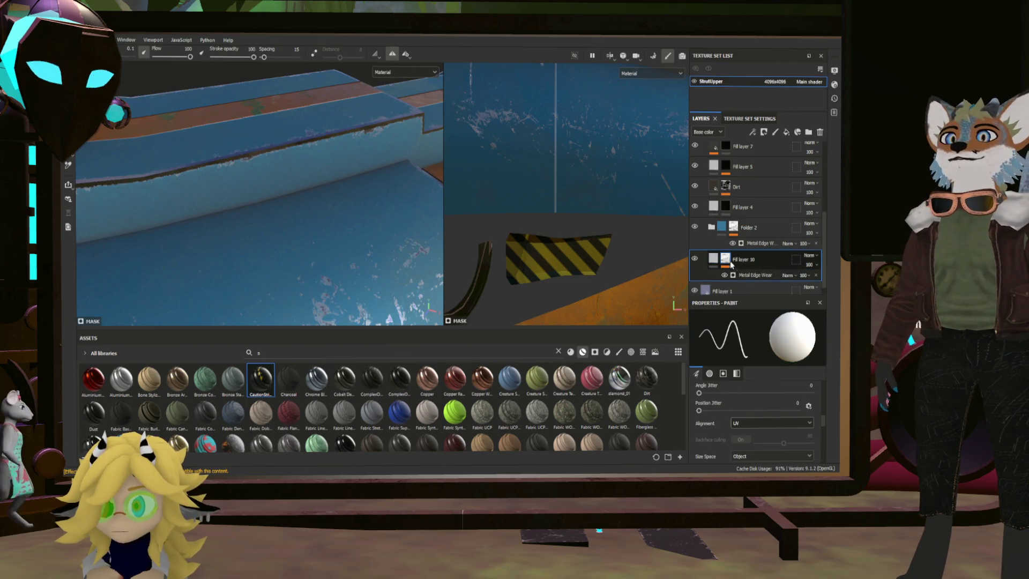
{"action": "left_click", "coordinate": [756, 275]}
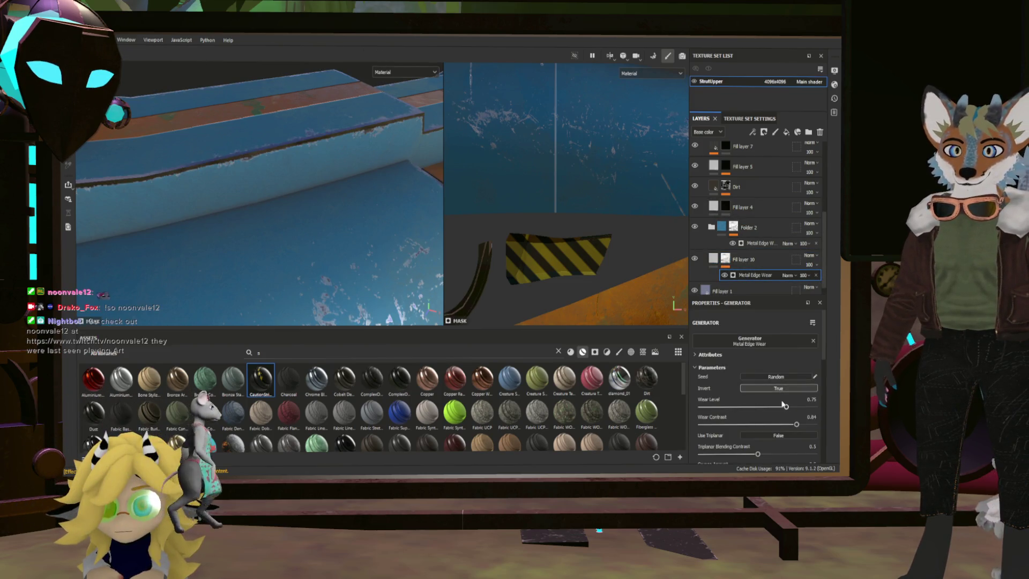
{"action": "left_click_drag", "start_coordinate": [783, 405], "coordinate": [765, 407]}
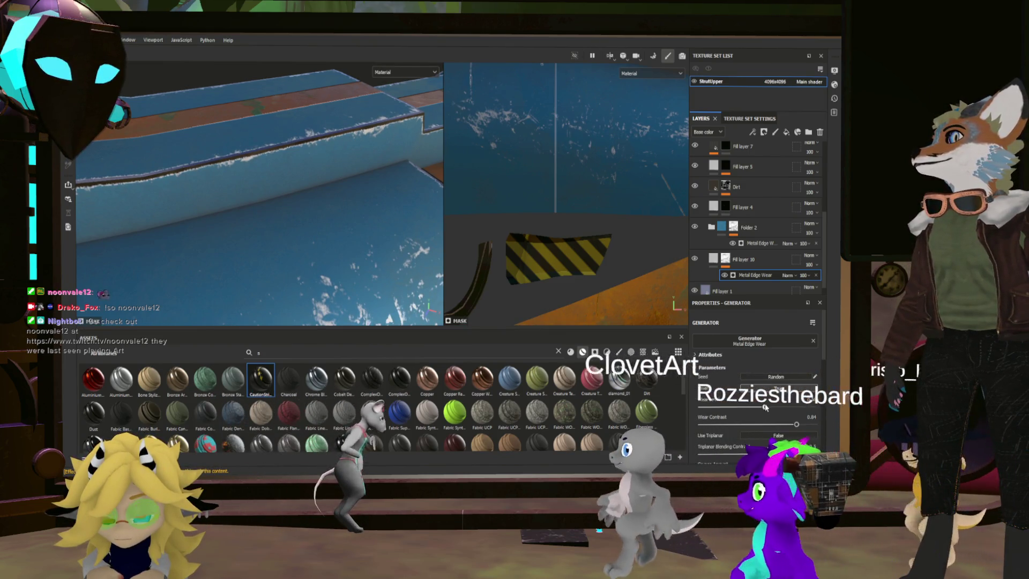
Step: Set Fill layer 10's base color to black in its fill properties
{"action": "left_click", "coordinate": [745, 258]}
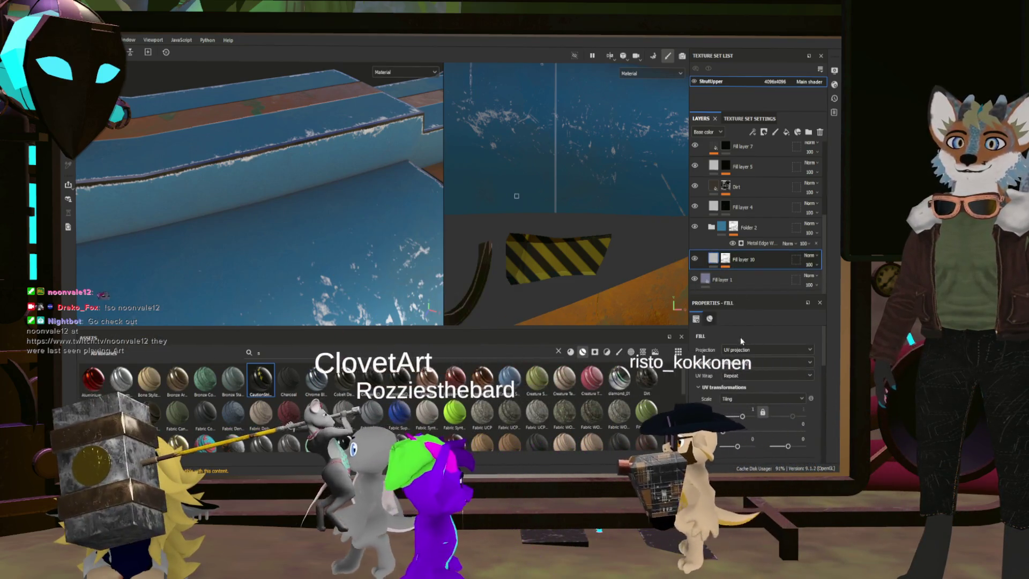
{"action": "scroll", "coordinate": [751, 365], "scroll_direction": "down", "scroll_amount": 5}
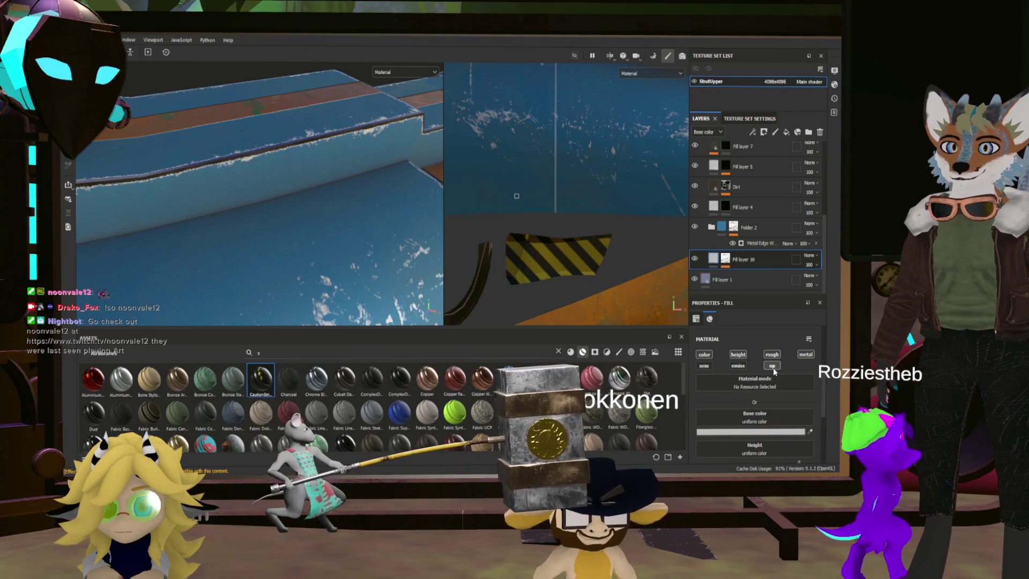
{"action": "scroll", "coordinate": [753, 411], "scroll_direction": "down", "scroll_amount": 1}
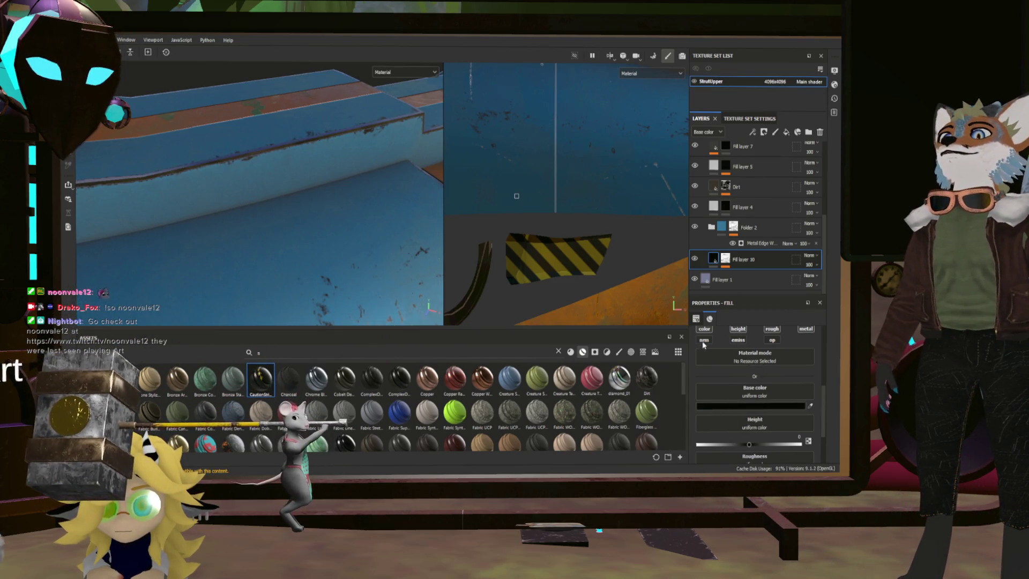
{"action": "scroll", "coordinate": [749, 393], "scroll_direction": "down", "scroll_amount": 2}
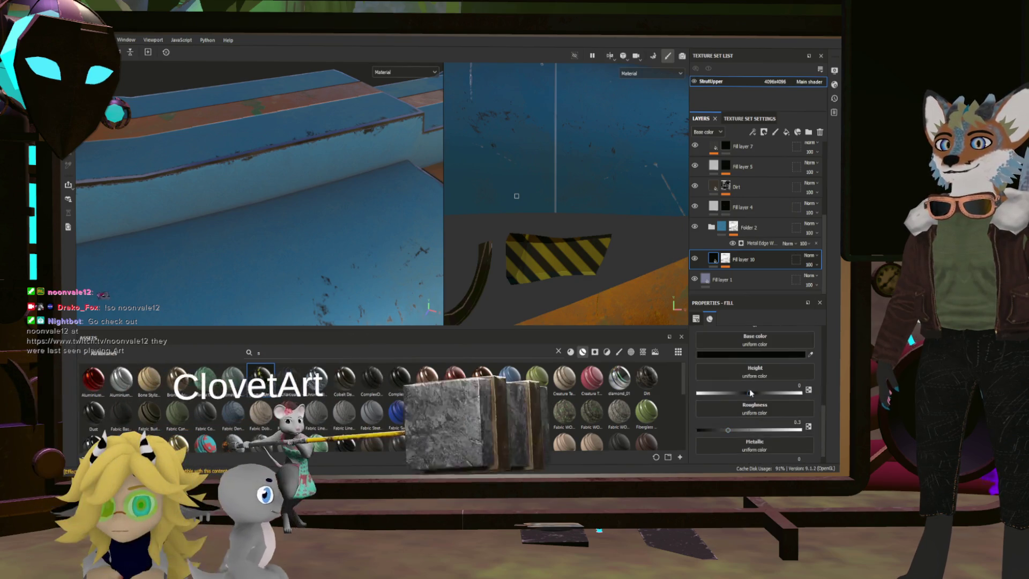
{"action": "scroll", "coordinate": [749, 393], "scroll_direction": "up", "scroll_amount": 4}
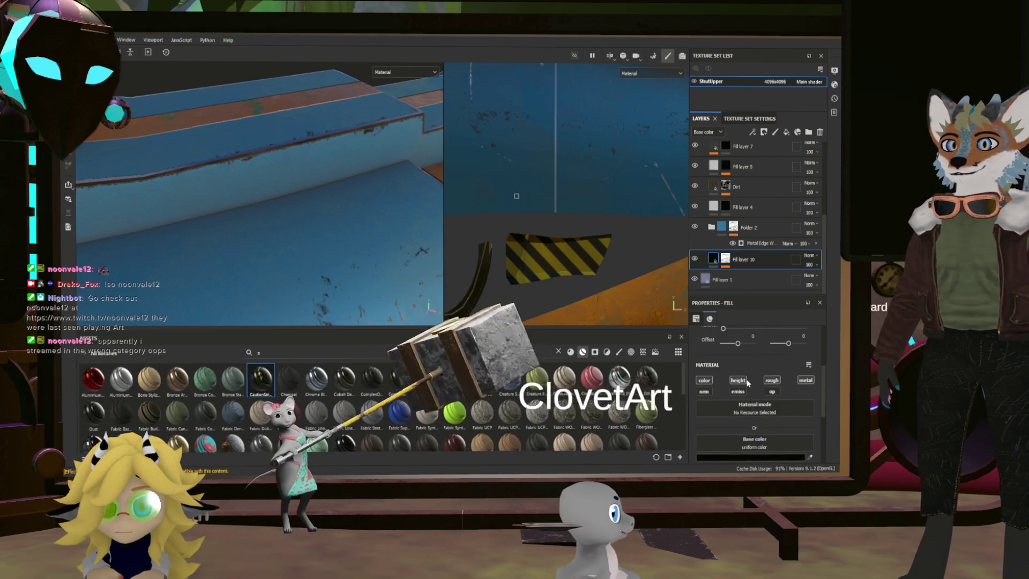
{"action": "scroll", "coordinate": [729, 418], "scroll_direction": "down", "scroll_amount": 3}
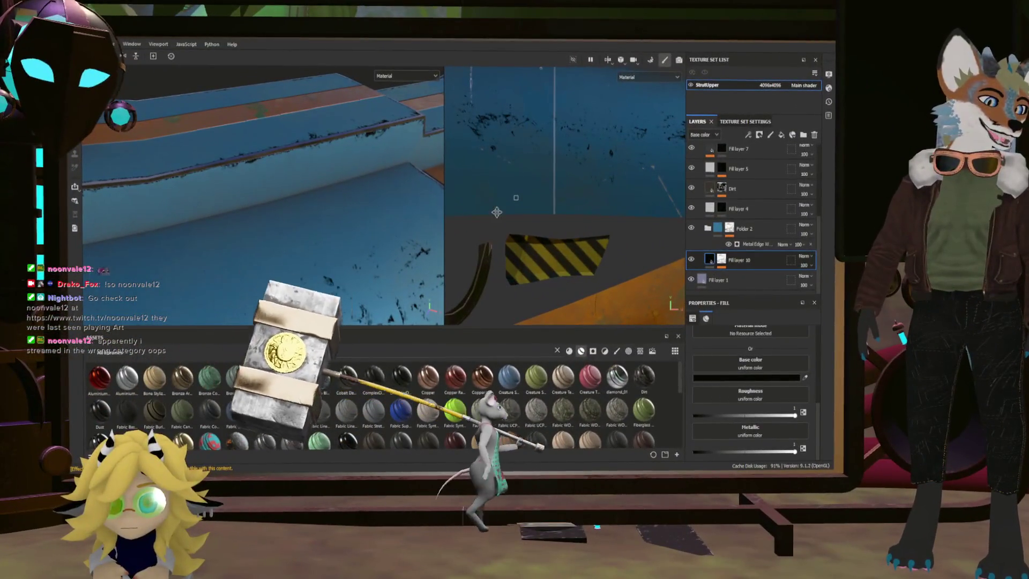
{"action": "mouse_move", "coordinate": [395, 211]}
{"action": "left_mouse_down", "text": "alt"}
{"action": "mouse_move", "coordinate": [402, 214]}
{"action": "mouse_move", "coordinate": [339, 212]}
{"action": "mouse_move", "coordinate": [321, 225]}
{"action": "mouse_move", "coordinate": [349, 145]}
{"action": "mouse_move", "coordinate": [375, 184]}
{"action": "mouse_move", "coordinate": [425, 193]}
{"action": "left_mouse_up", "text": "alt"}
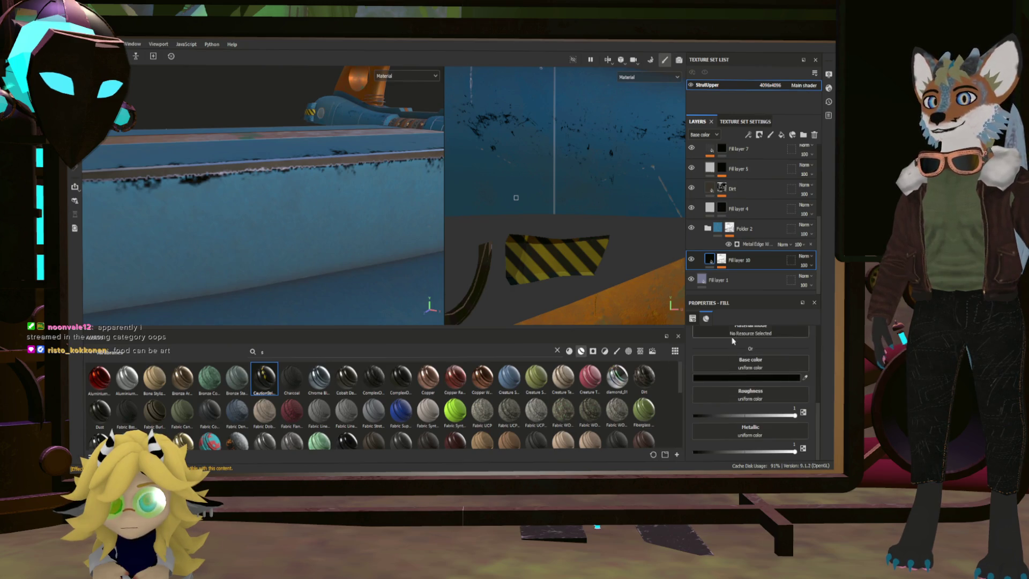
{"action": "key", "text": "ctrl+v"}
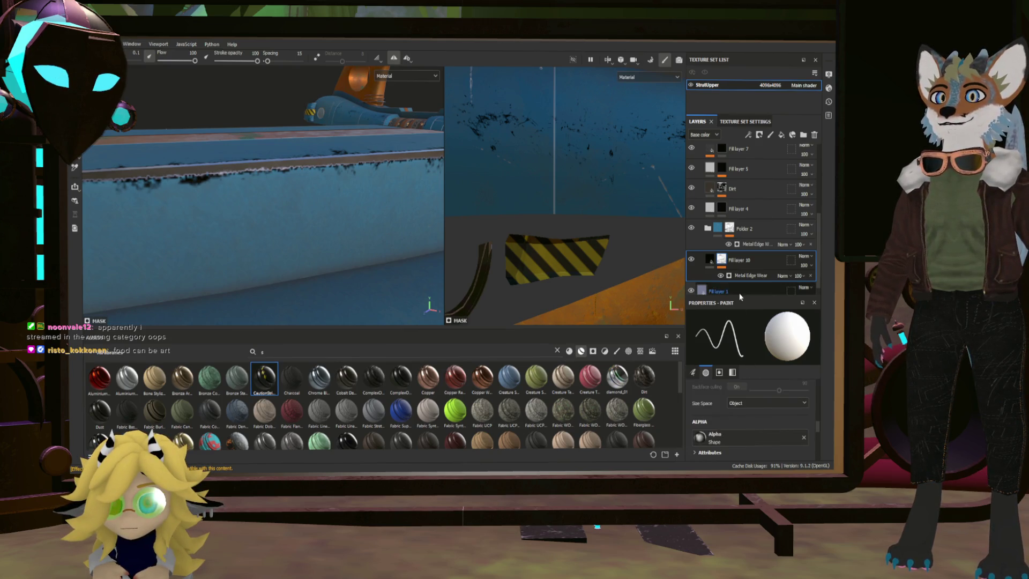
{"action": "left_click", "coordinate": [745, 275]}
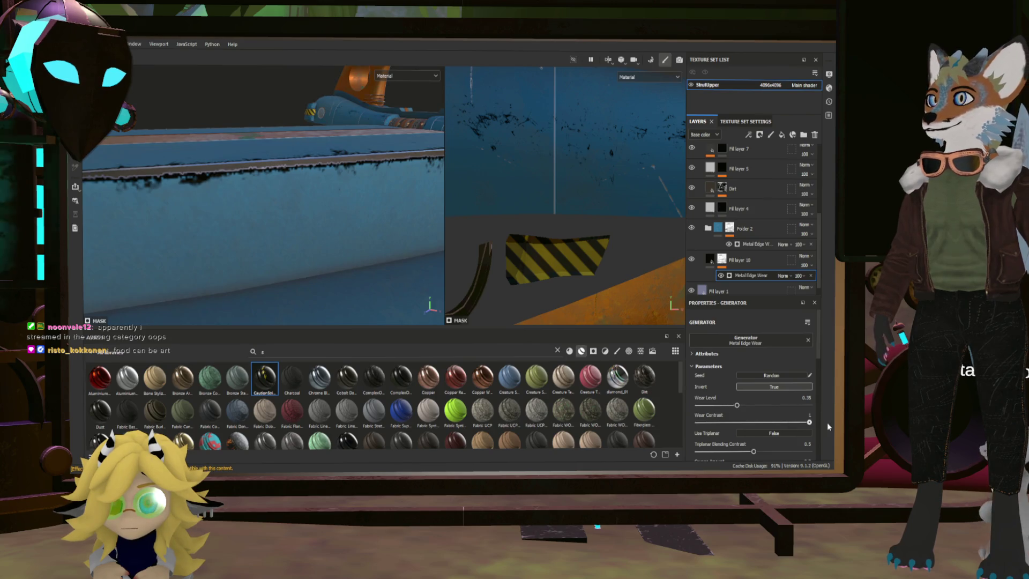
{"action": "mouse_move", "coordinate": [415, 268]}
{"action": "left_mouse_down", "text": "alt"}
{"action": "mouse_move", "coordinate": [391, 303]}
{"action": "mouse_move", "coordinate": [374, 281]}
{"action": "mouse_move", "coordinate": [401, 268]}
{"action": "mouse_move", "coordinate": [387, 230]}
{"action": "mouse_move", "coordinate": [409, 224]}
{"action": "mouse_move", "coordinate": [410, 262]}
{"action": "left_mouse_up", "text": "alt"}
{"action": "mouse_move", "coordinate": [369, 192]}
{"action": "left_mouse_down", "text": "alt"}
{"action": "mouse_move", "coordinate": [336, 234]}
{"action": "mouse_move", "coordinate": [362, 282]}
{"action": "mouse_move", "coordinate": [345, 241]}
{"action": "mouse_move", "coordinate": [354, 217]}
{"action": "mouse_move", "coordinate": [394, 242]}
{"action": "mouse_move", "coordinate": [322, 220]}
{"action": "mouse_move", "coordinate": [288, 243]}
{"action": "mouse_move", "coordinate": [341, 271]}
{"action": "mouse_move", "coordinate": [319, 236]}
{"action": "left_mouse_up", "text": "alt"}
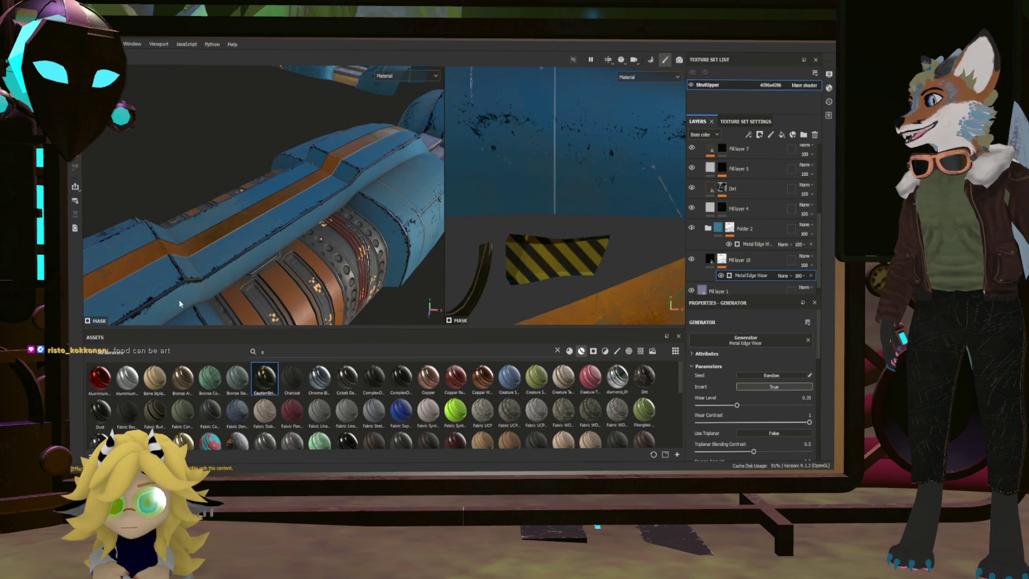
{"action": "mouse_move", "coordinate": [374, 186]}
{"action": "left_mouse_down", "text": "alt"}
{"action": "mouse_move", "coordinate": [359, 166]}
{"action": "mouse_move", "coordinate": [354, 183]}
{"action": "mouse_move", "coordinate": [315, 141]}
{"action": "left_mouse_up", "text": "alt"}
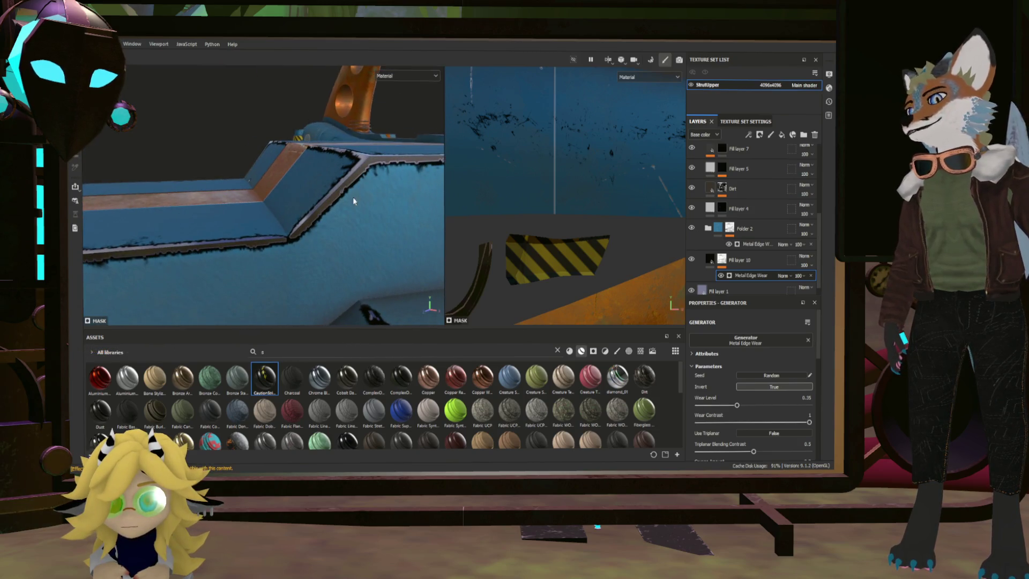
{"action": "left_click", "coordinate": [729, 232]}
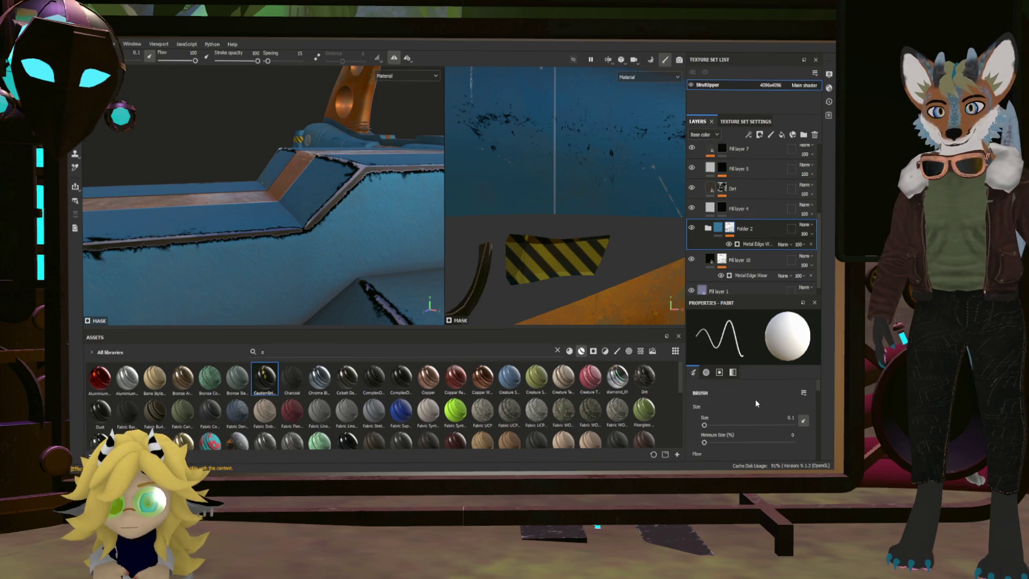
Step: Lower Folder 2's Metal Edge Wear level to 0.82 and orbit to check the strut
{"action": "left_click", "coordinate": [757, 244]}
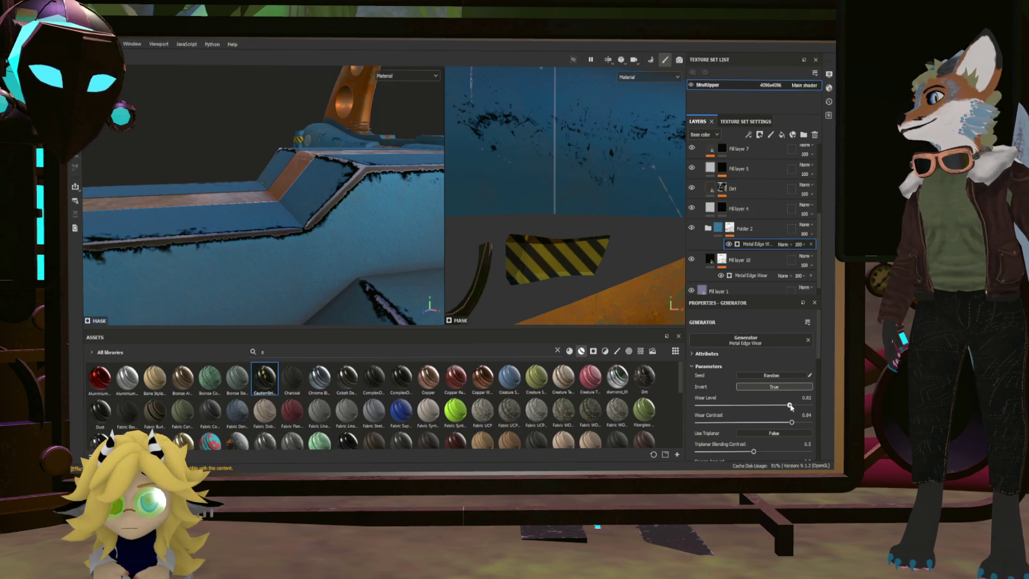
{"action": "left_click_drag", "start_coordinate": [795, 406], "coordinate": [790, 406]}
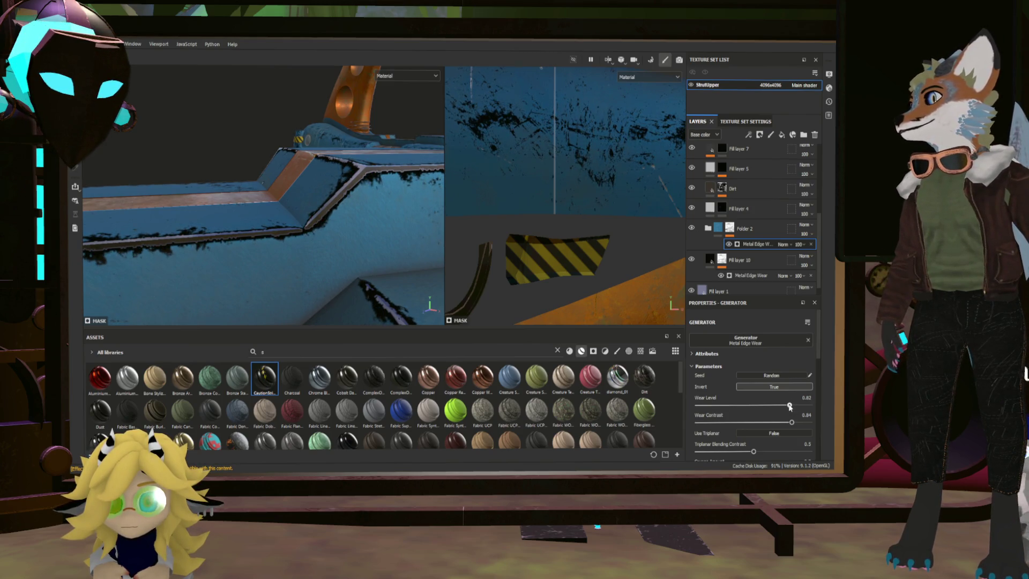
{"action": "mouse_move", "coordinate": [215, 268]}
{"action": "left_mouse_down", "text": "alt"}
{"action": "mouse_move", "coordinate": [247, 277]}
{"action": "mouse_move", "coordinate": [407, 241]}
{"action": "left_mouse_up", "text": "alt"}
{"action": "scroll", "coordinate": [750, 386], "scroll_direction": "down", "scroll_amount": 2}
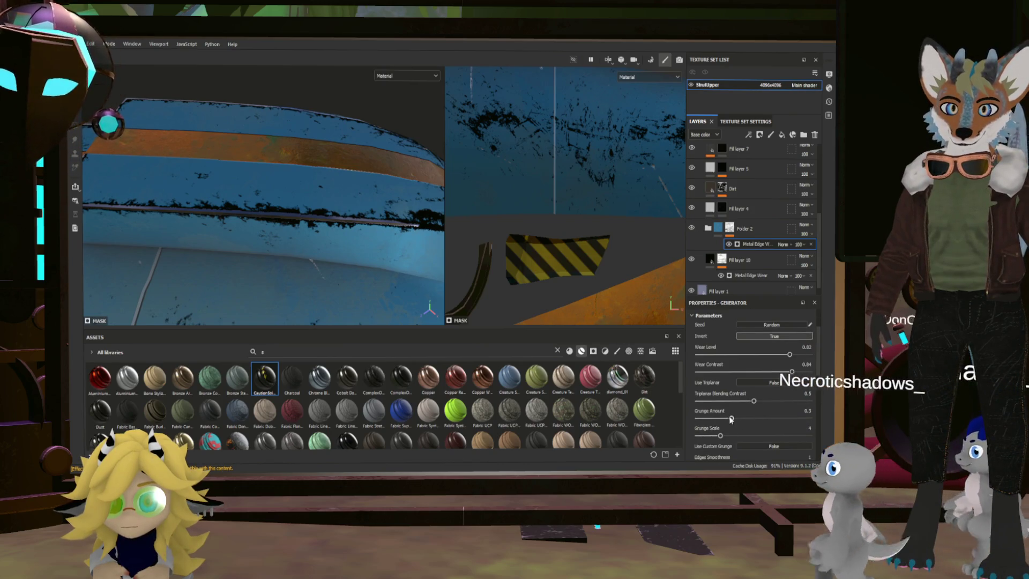
Step: Set the edge wear's grunge amount to 0.04 and grunge scale to 1
{"action": "left_click_drag", "start_coordinate": [713, 417], "coordinate": [691, 417]}
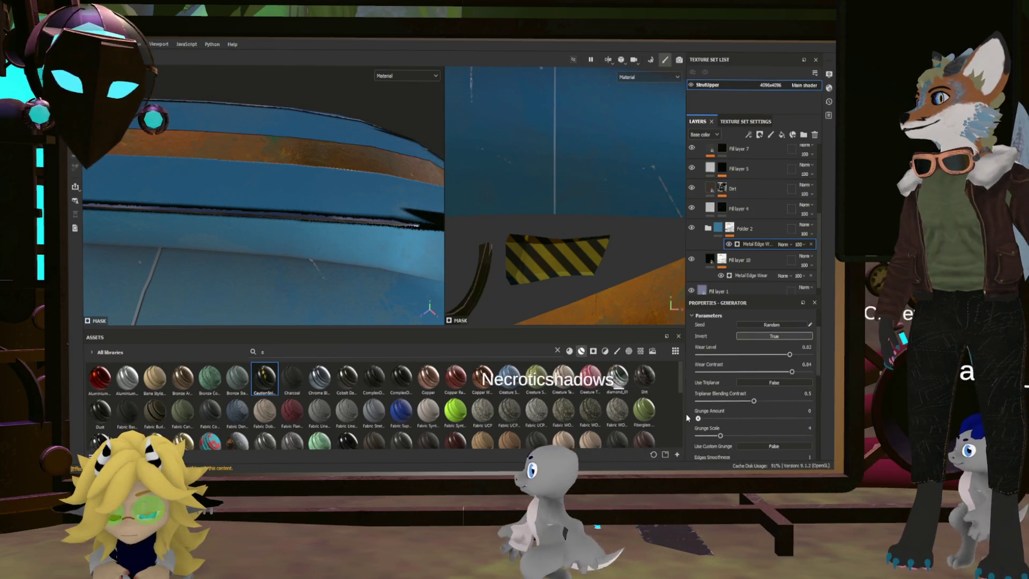
{"action": "left_click_drag", "start_coordinate": [691, 417], "coordinate": [702, 418]}
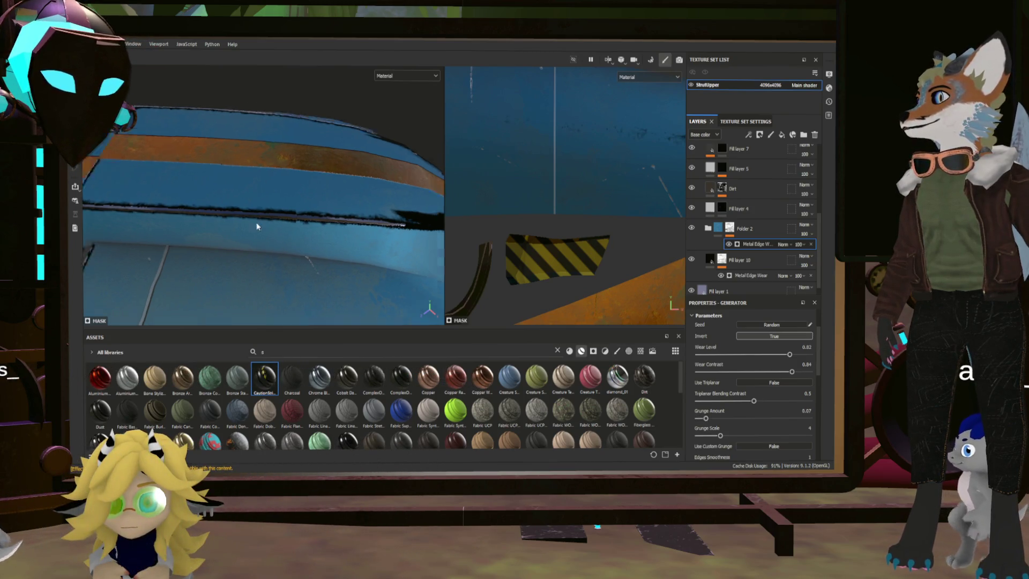
{"action": "scroll", "coordinate": [257, 222], "scroll_direction": "down", "scroll_amount": 5}
{"action": "left_click_drag", "start_coordinate": [258, 223], "coordinate": [300, 217], "text": "alt"}
{"action": "left_click_drag", "start_coordinate": [226, 240], "coordinate": [235, 257], "text": "alt"}
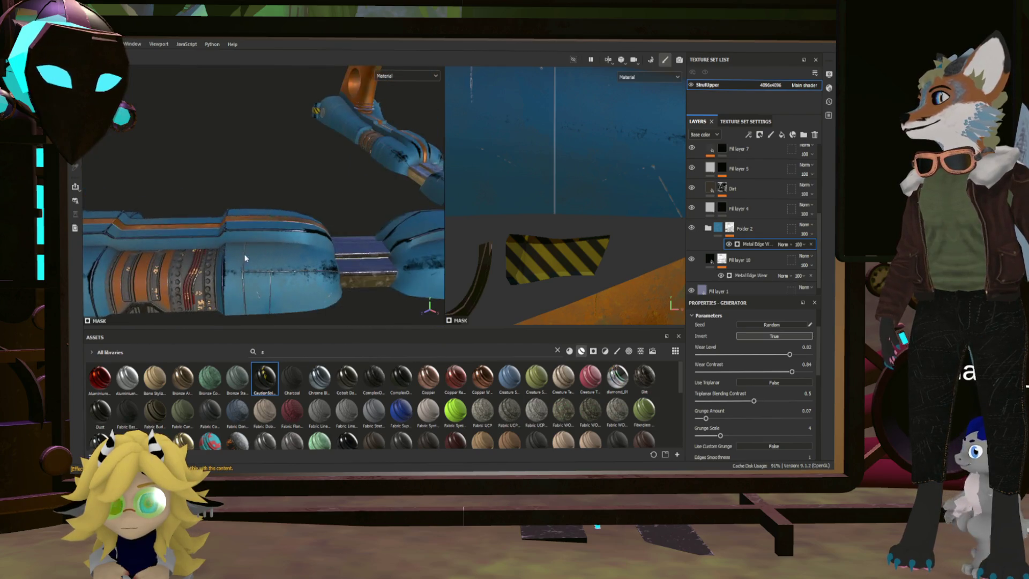
{"action": "scroll", "coordinate": [246, 301], "scroll_direction": "up", "scroll_amount": 6}
{"action": "scroll", "coordinate": [246, 302], "scroll_direction": "down", "scroll_amount": 5}
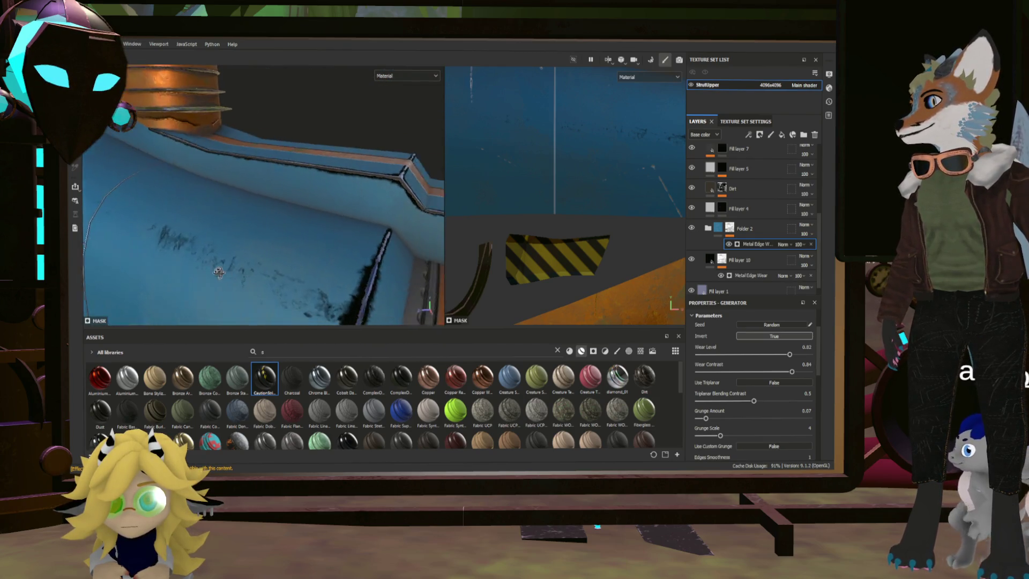
{"action": "mouse_move", "coordinate": [265, 278]}
{"action": "left_mouse_down", "text": "alt"}
{"action": "mouse_move", "coordinate": [259, 271]}
{"action": "mouse_move", "coordinate": [286, 300]}
{"action": "mouse_move", "coordinate": [333, 301]}
{"action": "mouse_move", "coordinate": [349, 283]}
{"action": "mouse_move", "coordinate": [262, 218]}
{"action": "mouse_move", "coordinate": [286, 246]}
{"action": "left_mouse_up", "text": "alt"}
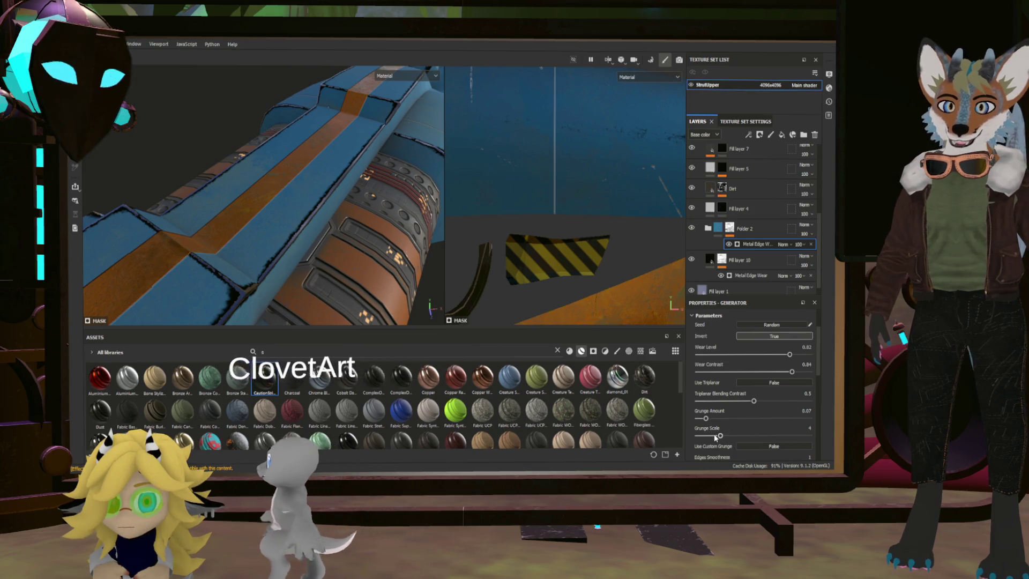
{"action": "left_click_drag", "start_coordinate": [719, 435], "coordinate": [654, 429]}
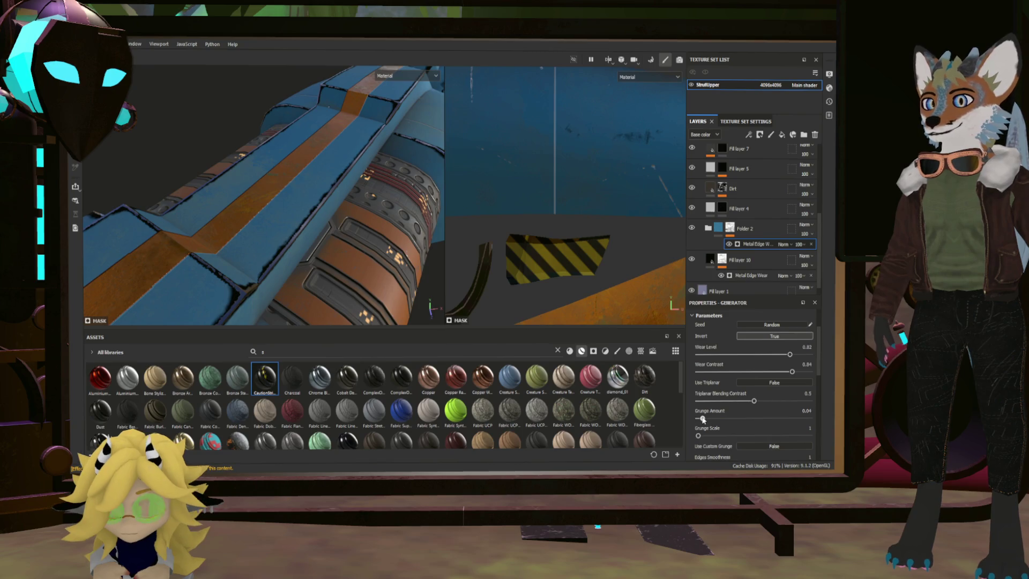
{"action": "mouse_move", "coordinate": [429, 257]}
{"action": "left_mouse_down", "text": "alt"}
{"action": "mouse_move", "coordinate": [312, 191]}
{"action": "mouse_move", "coordinate": [284, 195]}
{"action": "mouse_move", "coordinate": [358, 236]}
{"action": "mouse_move", "coordinate": [304, 209]}
{"action": "mouse_move", "coordinate": [277, 174]}
{"action": "left_mouse_up", "text": "alt"}
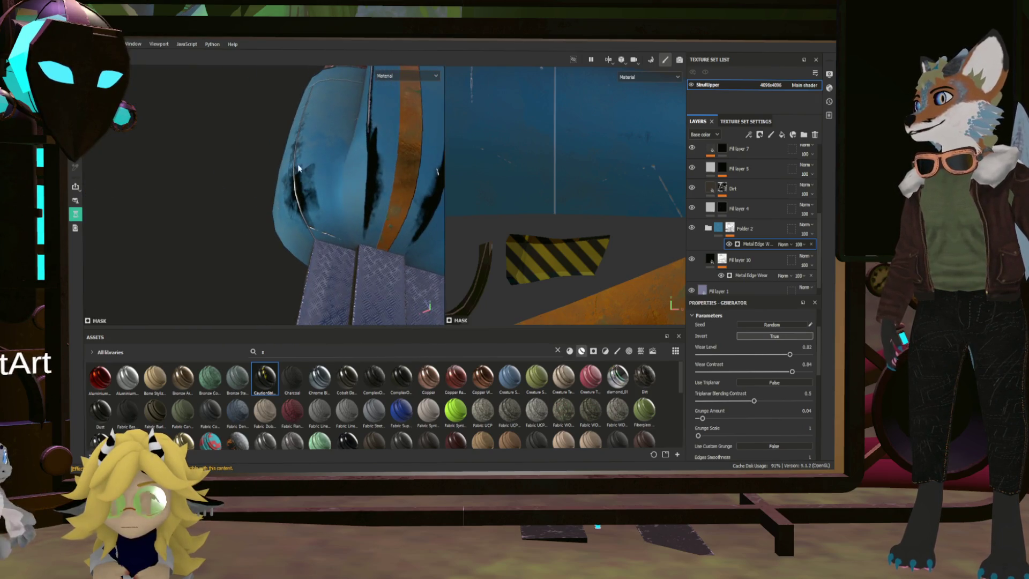
{"action": "left_click_drag", "start_coordinate": [359, 177], "coordinate": [325, 175], "text": "alt"}
{"action": "scroll", "coordinate": [268, 183], "scroll_direction": "up", "scroll_amount": 6}
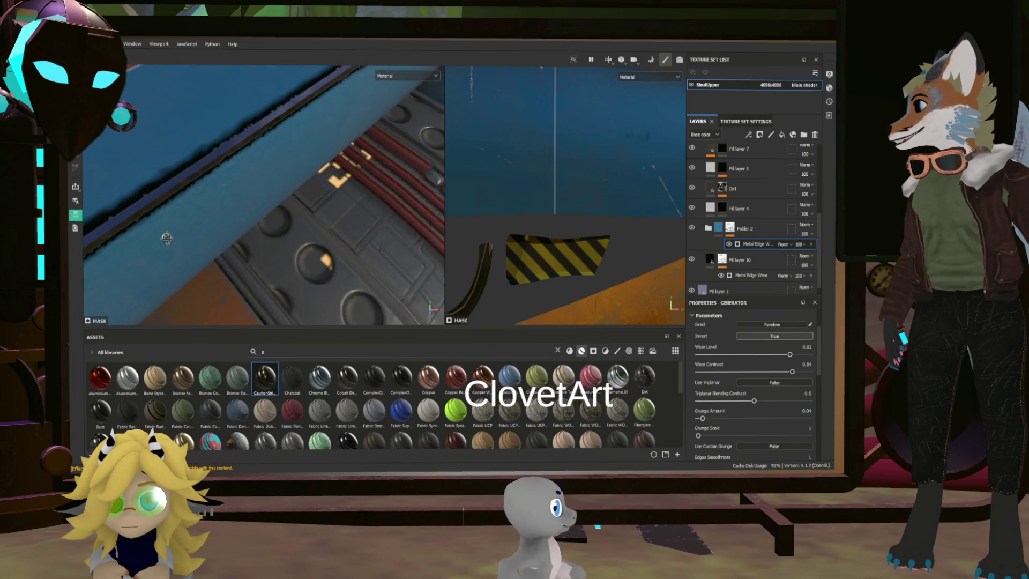
{"action": "scroll", "coordinate": [294, 193], "scroll_direction": "down", "scroll_amount": 6}
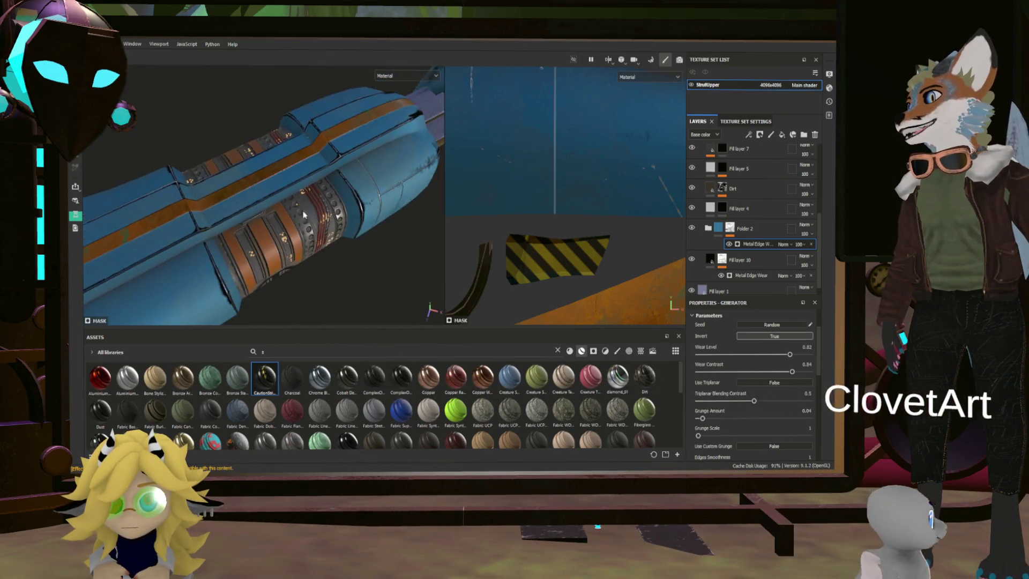
{"action": "scroll", "coordinate": [314, 209], "scroll_direction": "down", "scroll_amount": 6}
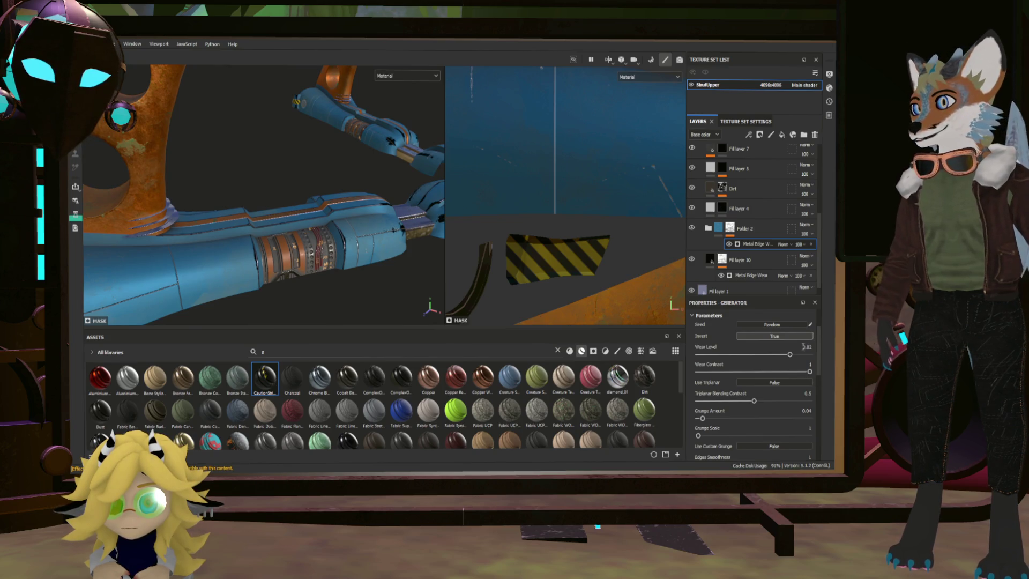
{"action": "scroll", "coordinate": [375, 230], "scroll_direction": "up", "scroll_amount": 5}
{"action": "mouse_move", "coordinate": [375, 231]}
{"action": "left_mouse_down", "text": "alt"}
{"action": "mouse_move", "coordinate": [393, 244]}
{"action": "mouse_move", "coordinate": [375, 236]}
{"action": "mouse_move", "coordinate": [315, 257]}
{"action": "mouse_move", "coordinate": [280, 175]}
{"action": "mouse_move", "coordinate": [294, 210]}
{"action": "mouse_move", "coordinate": [150, 218]}
{"action": "mouse_move", "coordinate": [188, 213]}
{"action": "left_mouse_up", "text": "alt"}
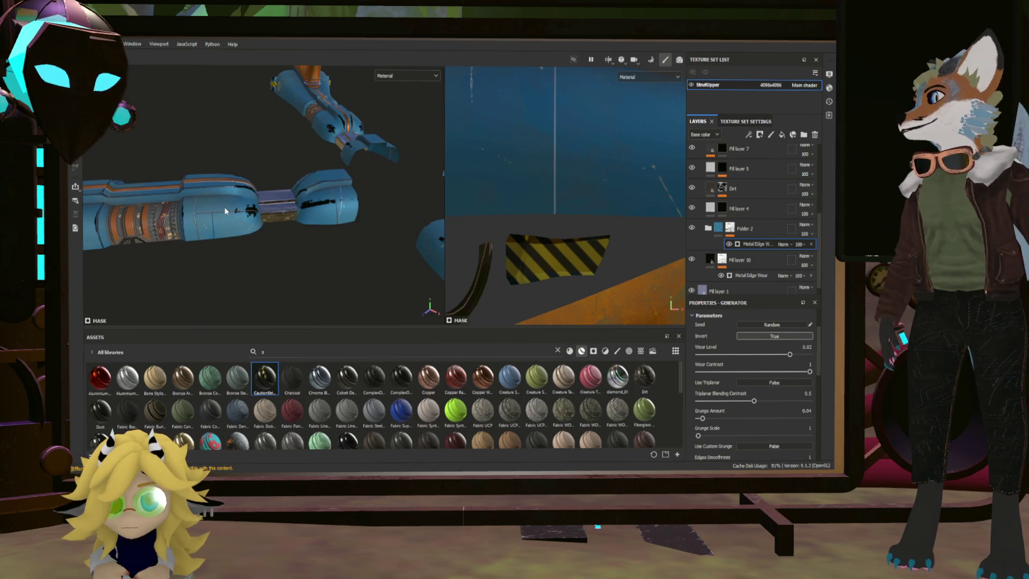
{"action": "left_click_drag", "start_coordinate": [211, 227], "coordinate": [401, 209], "text": "alt"}
{"action": "mouse_move", "coordinate": [335, 216]}
{"action": "left_mouse_down", "text": "alt"}
{"action": "mouse_move", "coordinate": [269, 225]}
{"action": "mouse_move", "coordinate": [281, 208]}
{"action": "mouse_move", "coordinate": [268, 214]}
{"action": "mouse_move", "coordinate": [331, 260]}
{"action": "mouse_move", "coordinate": [292, 241]}
{"action": "mouse_move", "coordinate": [308, 264]}
{"action": "mouse_move", "coordinate": [245, 218]}
{"action": "mouse_move", "coordinate": [248, 260]}
{"action": "mouse_move", "coordinate": [275, 275]}
{"action": "left_mouse_up", "text": "alt"}
{"action": "scroll", "coordinate": [315, 220], "scroll_direction": "up", "scroll_amount": 6}
{"action": "left_click_drag", "start_coordinate": [358, 255], "coordinate": [407, 86], "text": "alt"}
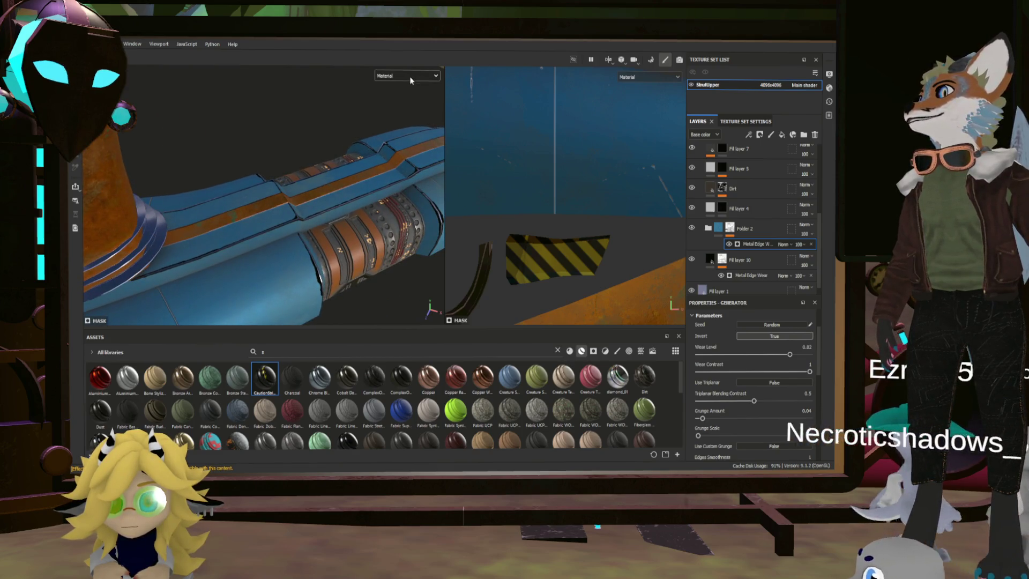
{"action": "key", "text": "c"}
{"action": "mouse_move", "coordinate": [370, 252]}
{"action": "left_mouse_down", "text": "alt"}
{"action": "mouse_move", "coordinate": [352, 274]}
{"action": "mouse_move", "coordinate": [333, 214]}
{"action": "mouse_move", "coordinate": [352, 248]}
{"action": "mouse_move", "coordinate": [345, 225]}
{"action": "mouse_move", "coordinate": [291, 232]}
{"action": "mouse_move", "coordinate": [302, 227]}
{"action": "mouse_move", "coordinate": [340, 255]}
{"action": "mouse_move", "coordinate": [312, 219]}
{"action": "mouse_move", "coordinate": [375, 210]}
{"action": "mouse_move", "coordinate": [335, 227]}
{"action": "mouse_move", "coordinate": [349, 244]}
{"action": "left_mouse_up", "text": "alt"}
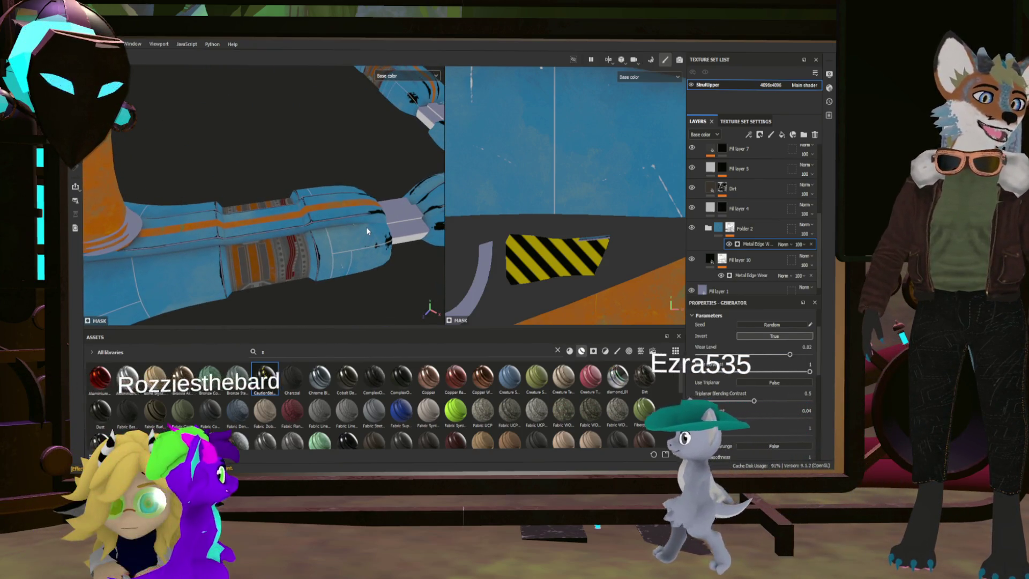
Step: Zoom and orbit around the strut in base-colour view to check its worn edges, then select Folder 2
{"action": "scroll", "coordinate": [365, 226], "scroll_direction": "up", "scroll_amount": 3}
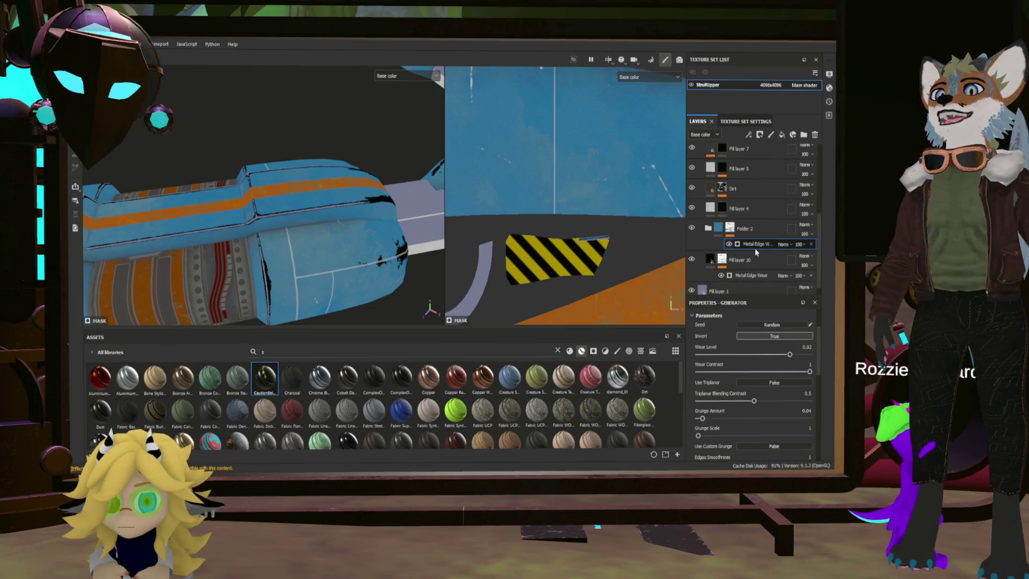
{"action": "scroll", "coordinate": [728, 337], "scroll_direction": "up", "scroll_amount": 2}
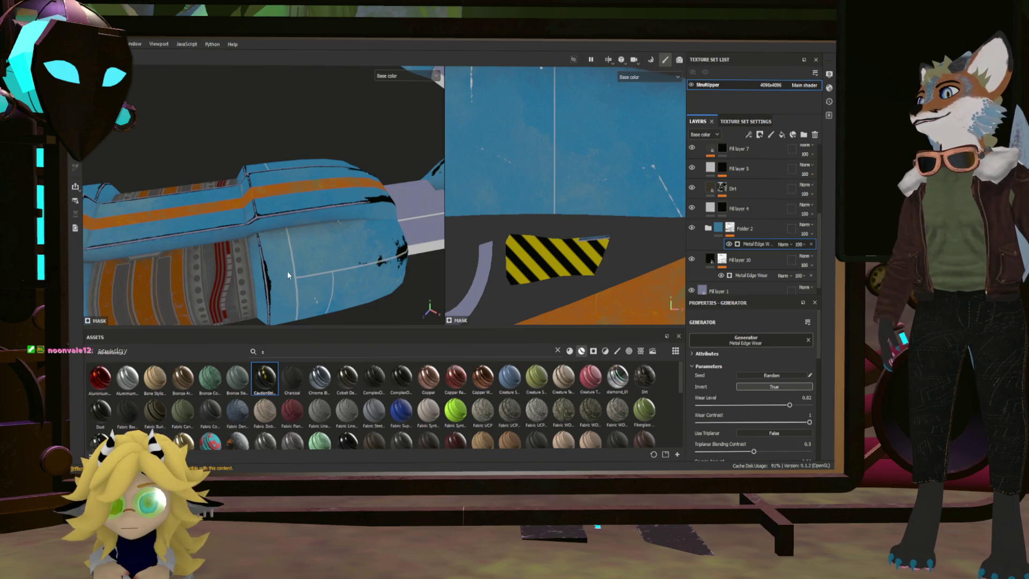
{"action": "mouse_move", "coordinate": [359, 266]}
{"action": "left_mouse_down", "text": "alt"}
{"action": "mouse_move", "coordinate": [338, 264]}
{"action": "mouse_move", "coordinate": [274, 295]}
{"action": "mouse_move", "coordinate": [243, 103]}
{"action": "left_mouse_up", "text": "alt"}
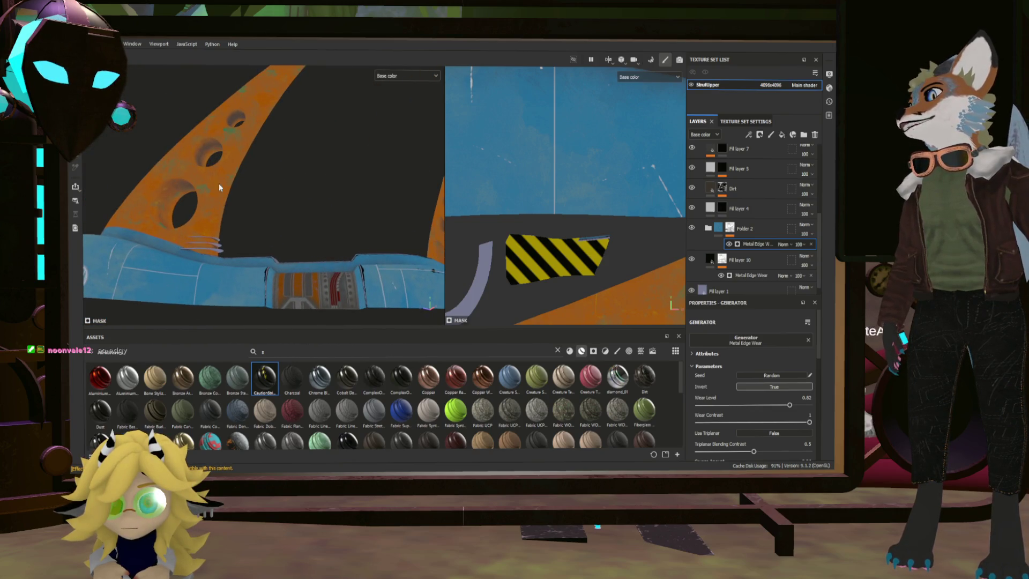
{"action": "left_click_drag", "start_coordinate": [257, 179], "coordinate": [322, 221], "text": "alt"}
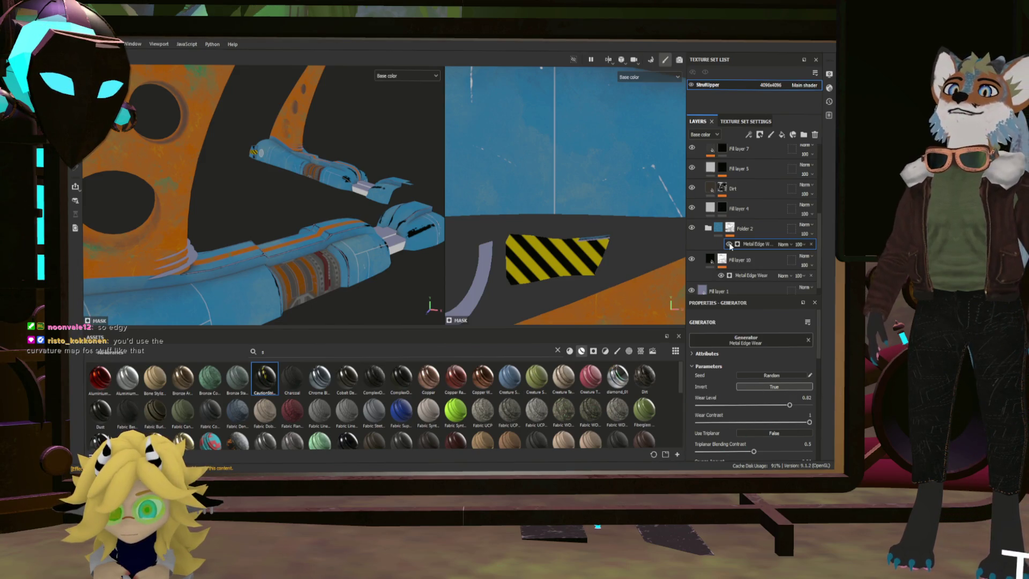
{"action": "left_click", "coordinate": [756, 229]}
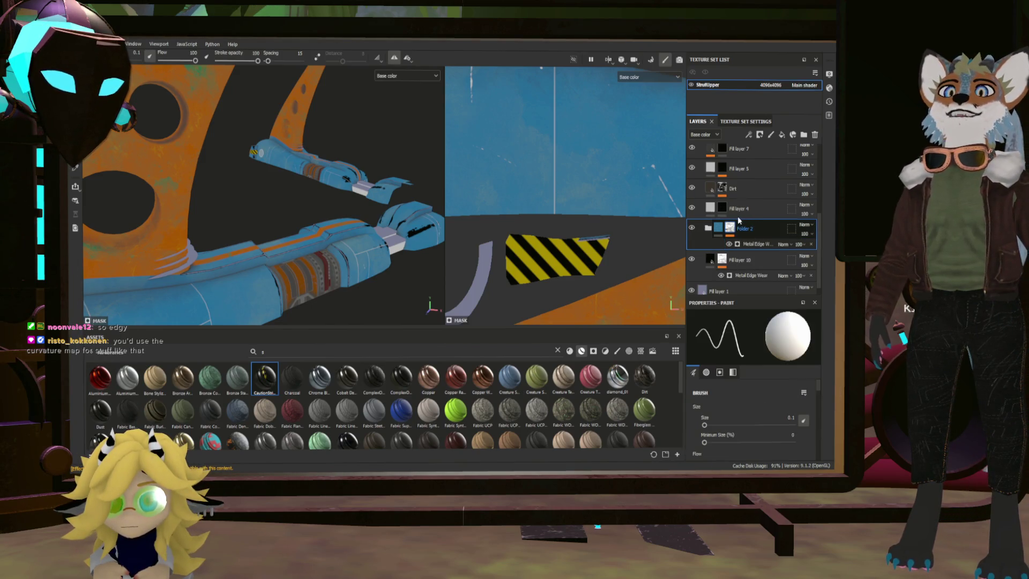
{"action": "key", "text": "Delete"}
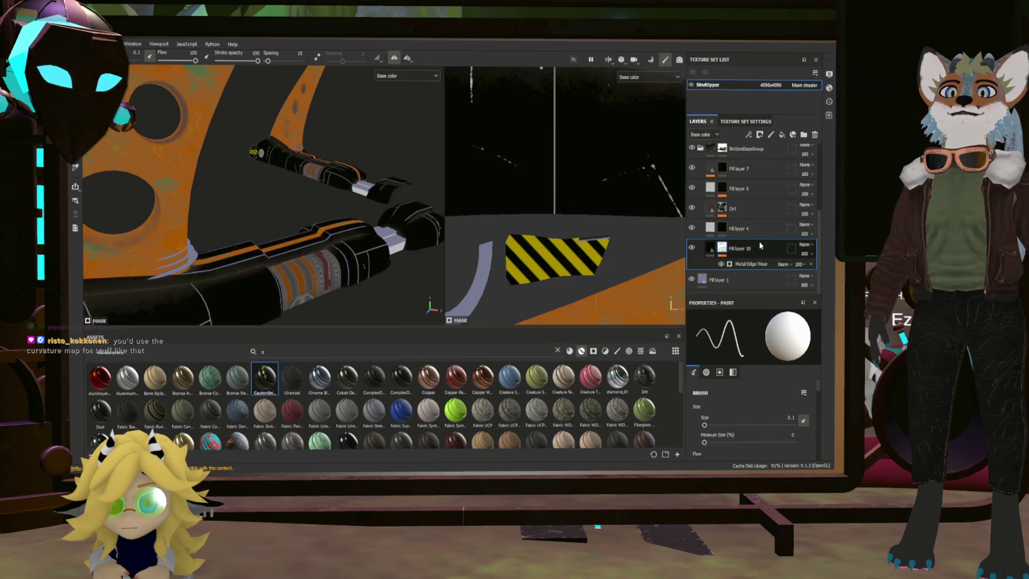
{"action": "key", "text": "ctrl+z"}
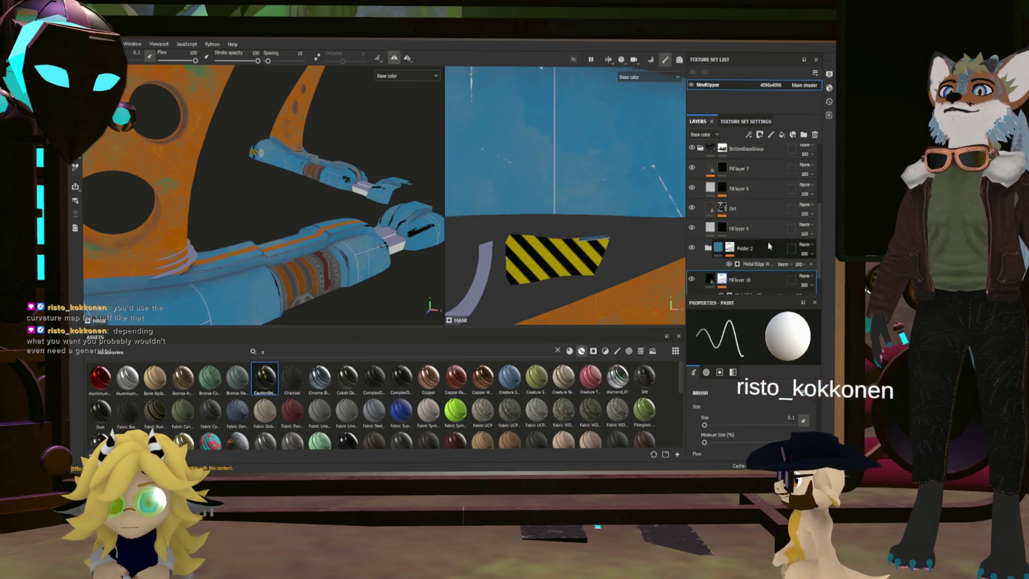
{"action": "left_click", "coordinate": [752, 281]}
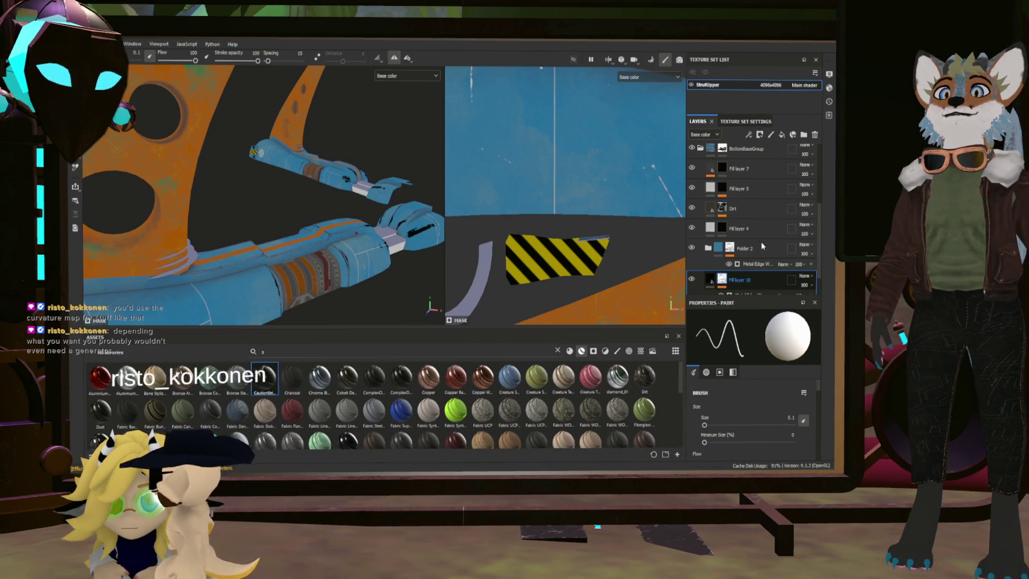
{"action": "left_click", "coordinate": [781, 134]}
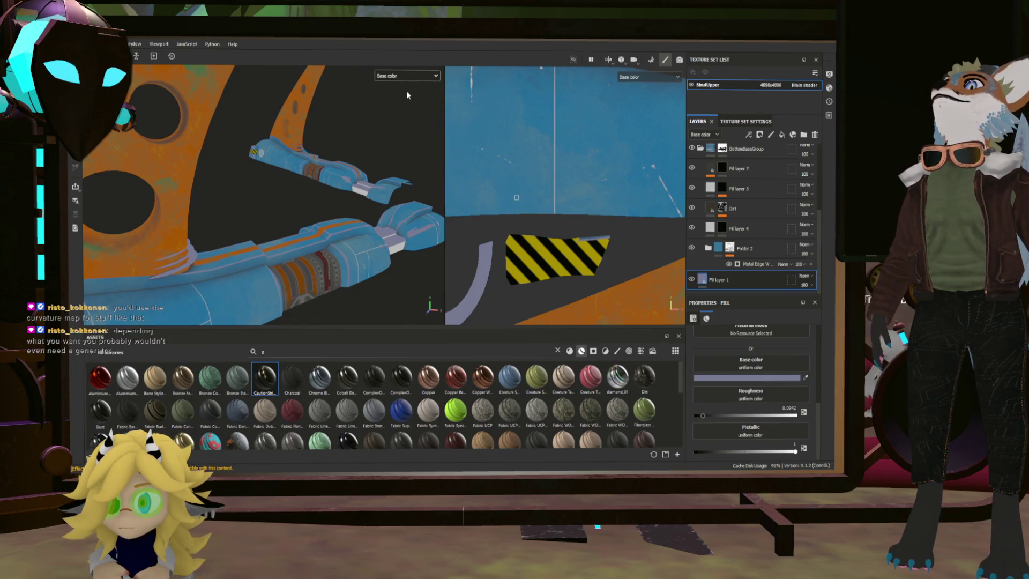
{"action": "key", "text": "m"}
{"action": "left_click_drag", "start_coordinate": [372, 207], "coordinate": [689, 262], "text": "alt"}
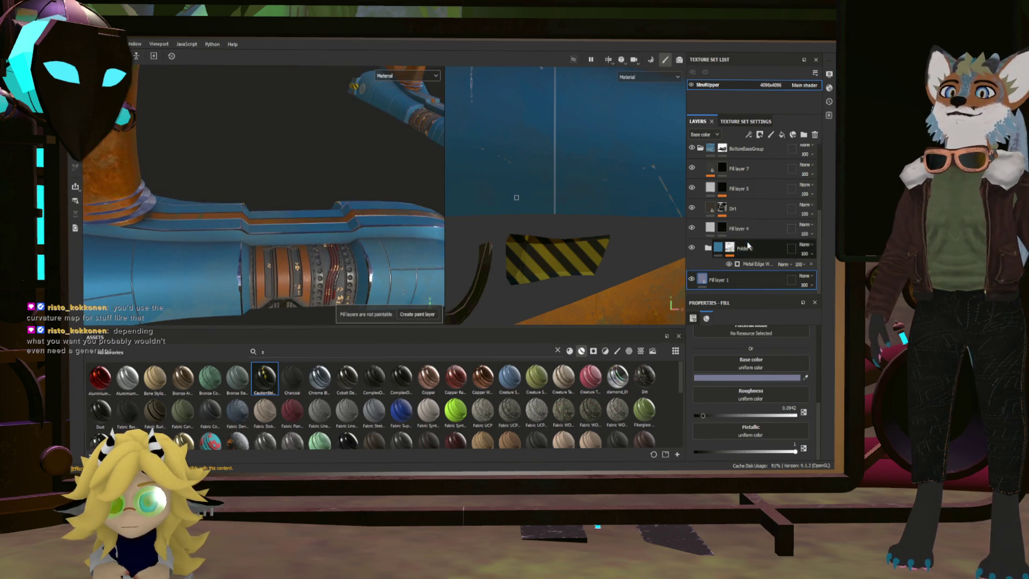
{"action": "left_click", "coordinate": [756, 264]}
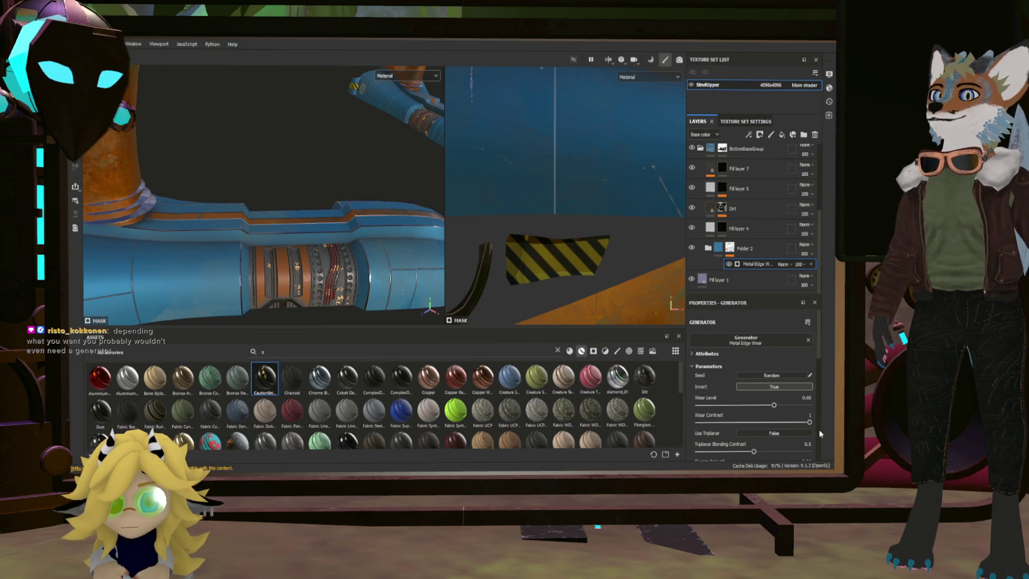
Step: Lower Folder 2's Metal Edge Wear contrast to 0.67 and orbit to check the blue strut's edges
{"action": "left_click_drag", "start_coordinate": [811, 425], "coordinate": [736, 416]}
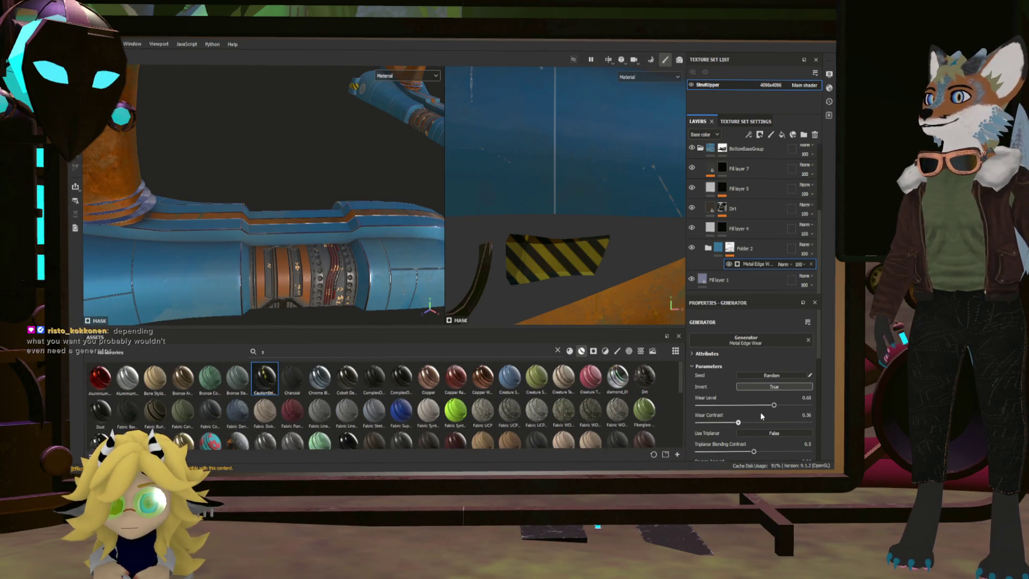
{"action": "mouse_move", "coordinate": [300, 244]}
{"action": "left_mouse_down", "text": "alt"}
{"action": "mouse_move", "coordinate": [322, 241]}
{"action": "mouse_move", "coordinate": [292, 239]}
{"action": "mouse_move", "coordinate": [331, 253]}
{"action": "mouse_move", "coordinate": [359, 248]}
{"action": "left_mouse_up", "text": "alt"}
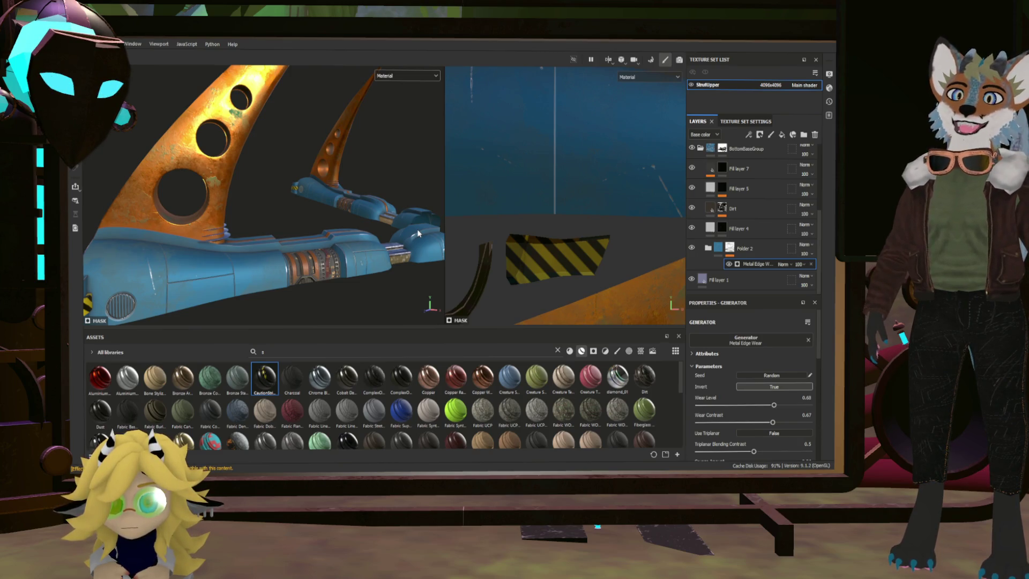
{"action": "mouse_move", "coordinate": [417, 230]}
{"action": "left_mouse_down", "text": "alt"}
{"action": "mouse_move", "coordinate": [271, 201]}
{"action": "mouse_move", "coordinate": [467, 220]}
{"action": "left_mouse_up", "text": "alt"}
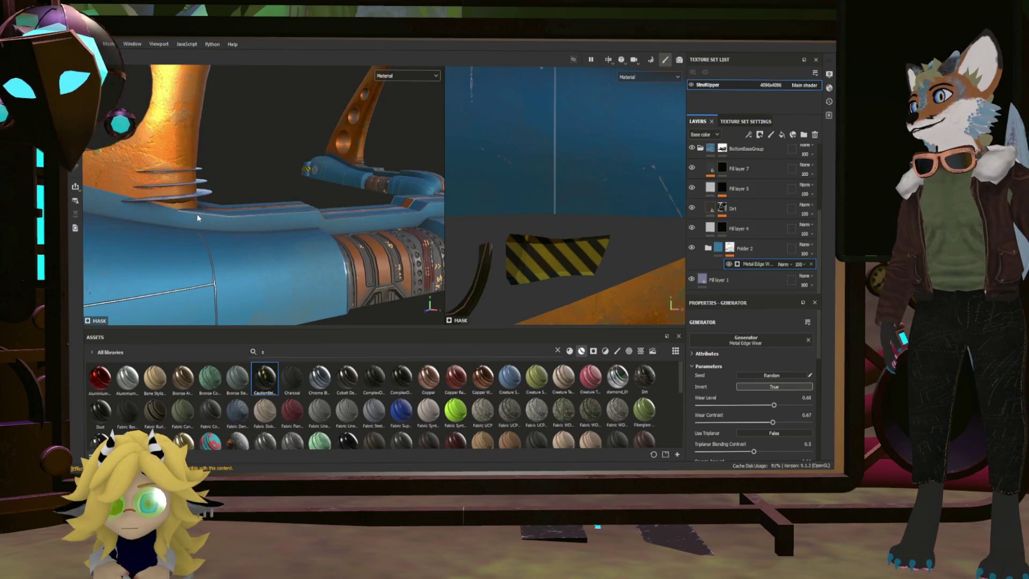
{"action": "mouse_move", "coordinate": [309, 222]}
{"action": "left_mouse_down", "text": "alt"}
{"action": "mouse_move", "coordinate": [265, 236]}
{"action": "mouse_move", "coordinate": [321, 266]}
{"action": "mouse_move", "coordinate": [267, 223]}
{"action": "left_mouse_up", "text": "alt"}
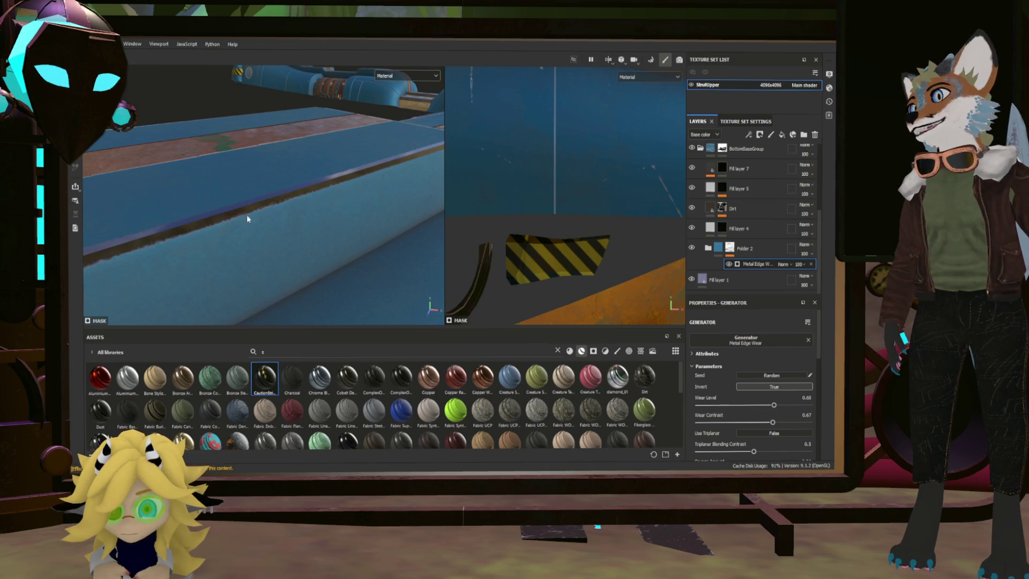
{"action": "mouse_move", "coordinate": [409, 231]}
{"action": "left_mouse_down", "text": "alt"}
{"action": "mouse_move", "coordinate": [350, 258]}
{"action": "mouse_move", "coordinate": [296, 238]}
{"action": "mouse_move", "coordinate": [325, 266]}
{"action": "mouse_move", "coordinate": [365, 267]}
{"action": "left_mouse_up", "text": "alt"}
{"action": "mouse_move", "coordinate": [427, 240]}
{"action": "left_mouse_down", "text": "alt"}
{"action": "mouse_move", "coordinate": [358, 252]}
{"action": "mouse_move", "coordinate": [299, 247]}
{"action": "mouse_move", "coordinate": [310, 224]}
{"action": "mouse_move", "coordinate": [211, 230]}
{"action": "mouse_move", "coordinate": [361, 223]}
{"action": "mouse_move", "coordinate": [339, 196]}
{"action": "mouse_move", "coordinate": [365, 123]}
{"action": "mouse_move", "coordinate": [336, 196]}
{"action": "mouse_move", "coordinate": [223, 198]}
{"action": "left_mouse_up", "text": "alt"}
Step: Make Fill layer 5 visible again to bring back its scratches
{"action": "scroll", "coordinate": [747, 217], "scroll_direction": "up", "scroll_amount": 1}
{"action": "scroll", "coordinate": [747, 217], "scroll_direction": "up", "scroll_amount": 3}
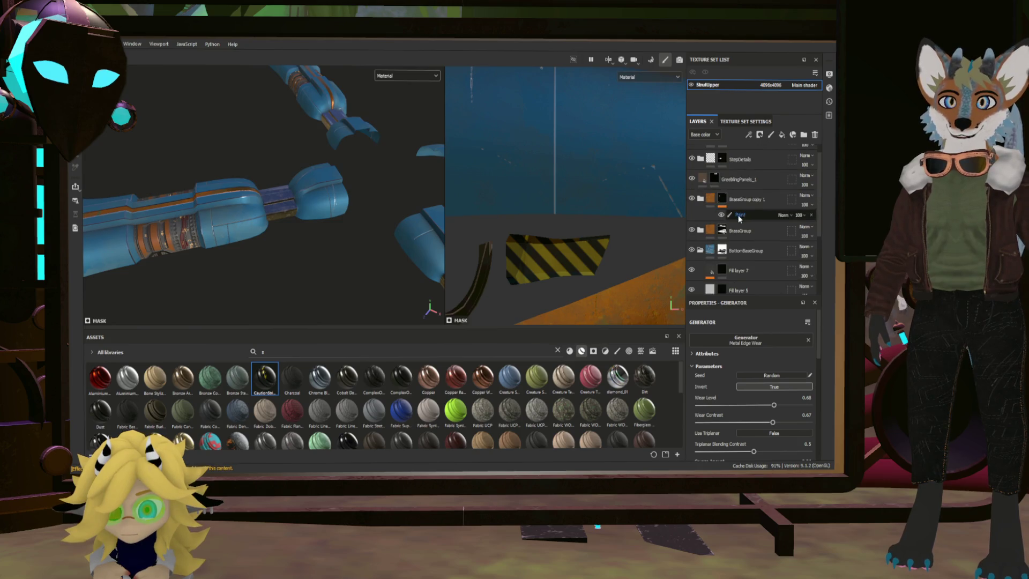
{"action": "scroll", "coordinate": [724, 247], "scroll_direction": "up", "scroll_amount": 1}
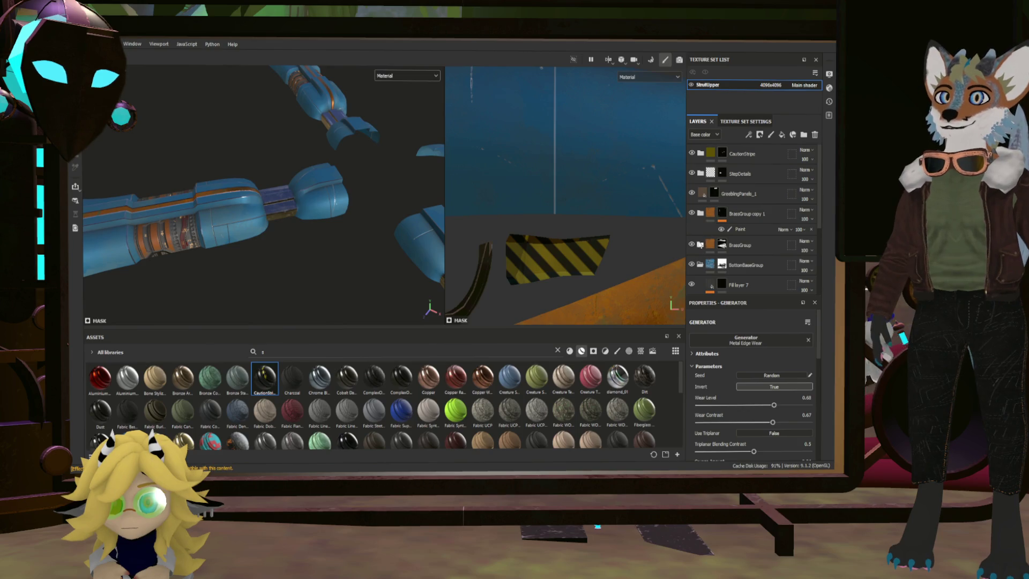
{"action": "scroll", "coordinate": [761, 281], "scroll_direction": "down", "scroll_amount": 5}
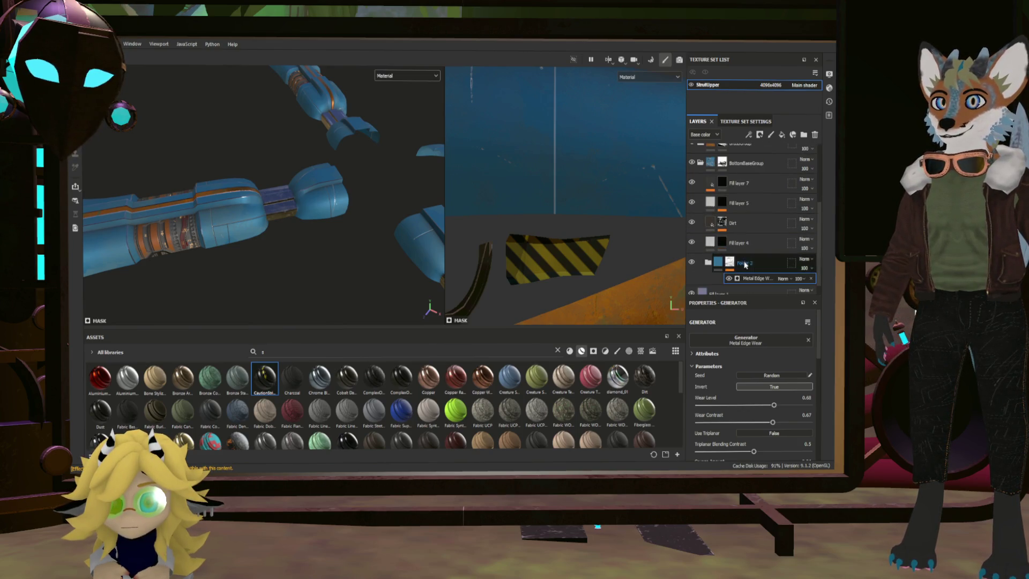
{"action": "scroll", "coordinate": [747, 198], "scroll_direction": "up", "scroll_amount": 1}
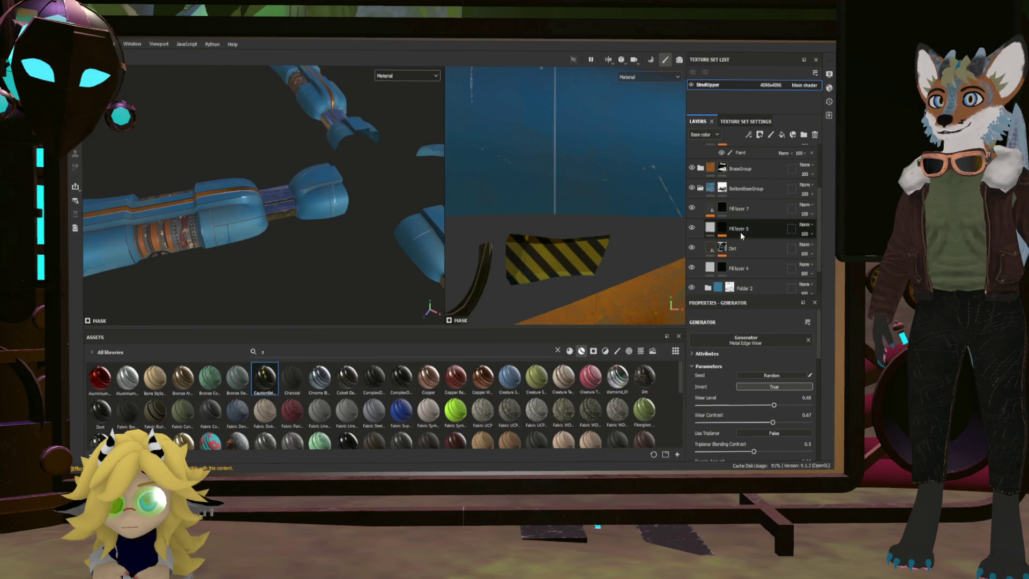
{"action": "left_click", "coordinate": [741, 231]}
{"action": "left_click", "coordinate": [691, 229]}
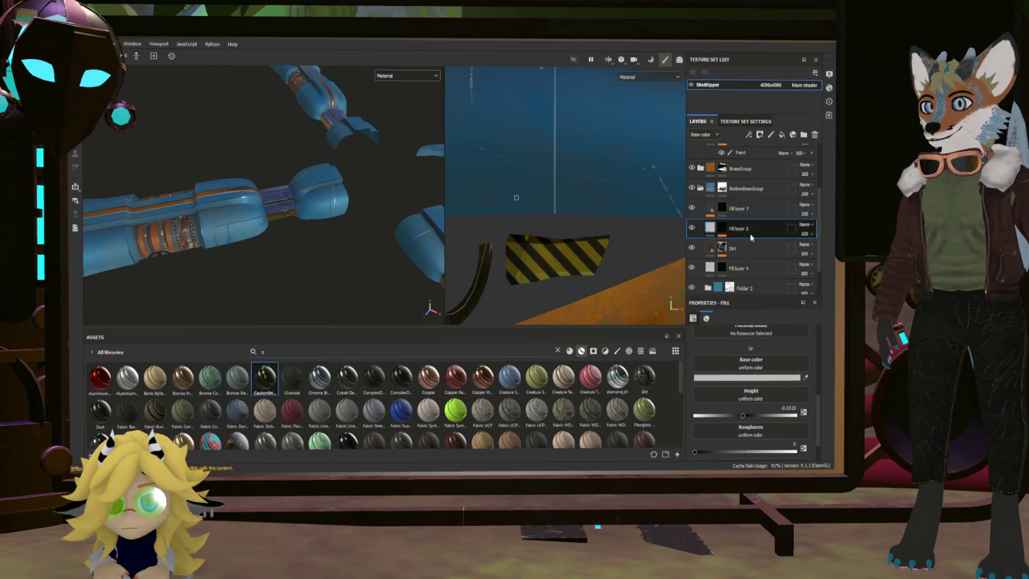
Step: Open Fill layer 5's Grunge Scratches mask settings and begin raising its tiling
{"action": "left_click", "coordinate": [722, 228]}
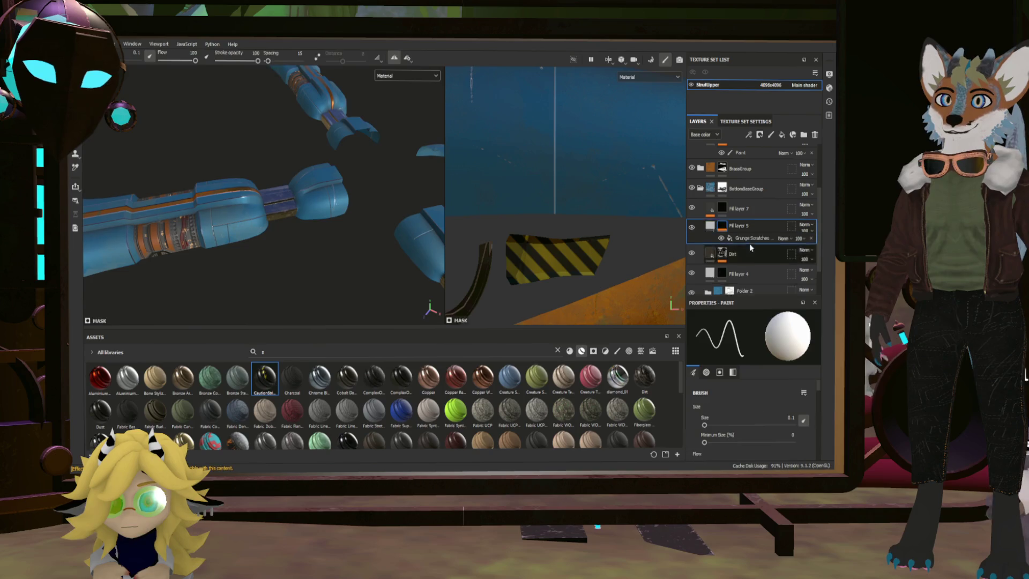
{"action": "left_click", "coordinate": [752, 244]}
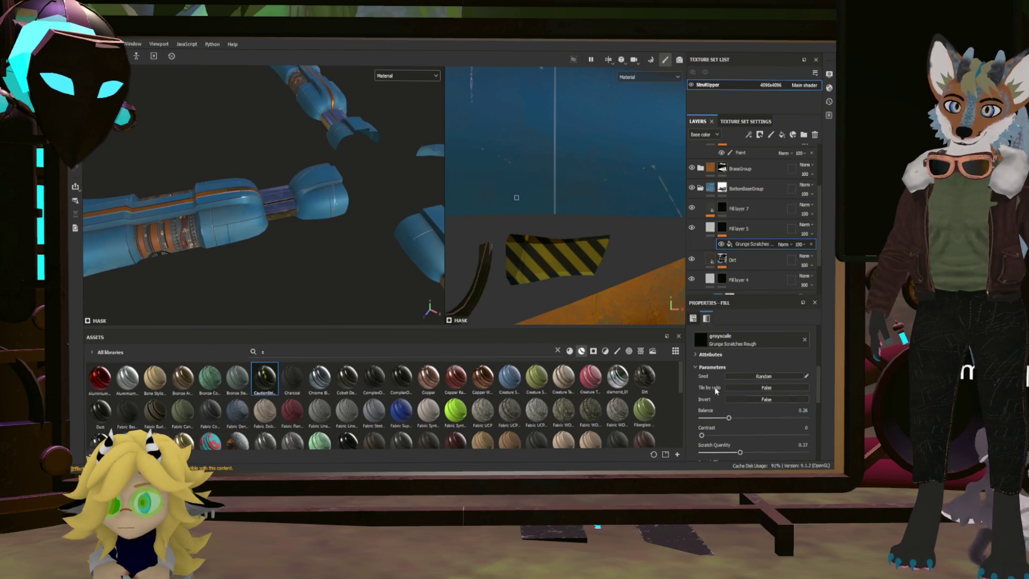
{"action": "left_click_drag", "start_coordinate": [739, 371], "coordinate": [744, 372]}
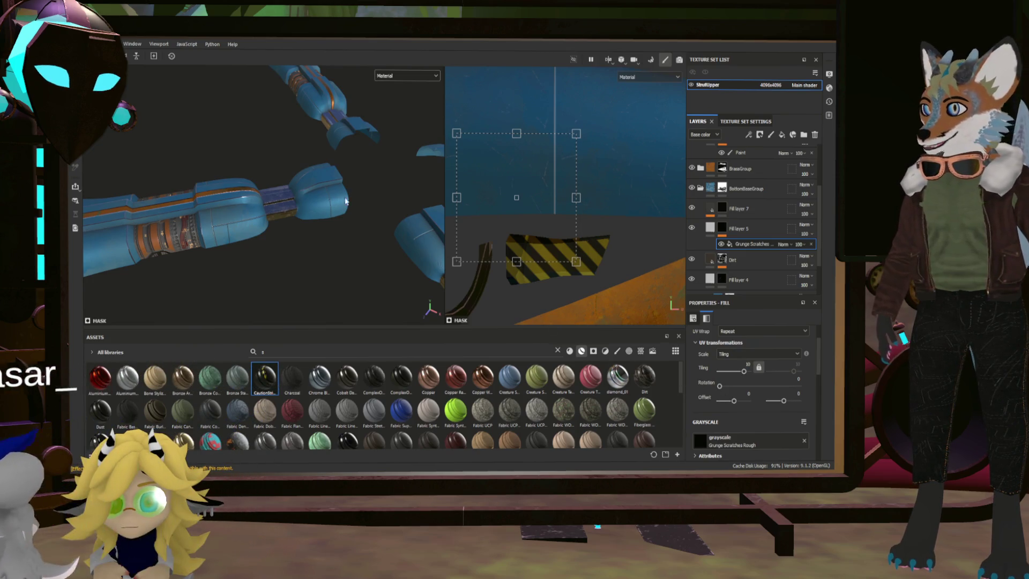
Step: Zoom and orbit along the blue strut to check the 10x-tiled scratches
{"action": "scroll", "coordinate": [268, 206], "scroll_direction": "up", "scroll_amount": 5}
{"action": "mouse_move", "coordinate": [268, 206]}
{"action": "left_mouse_down", "text": "alt"}
{"action": "mouse_move", "coordinate": [311, 212]}
{"action": "mouse_move", "coordinate": [367, 183]}
{"action": "mouse_move", "coordinate": [325, 233]}
{"action": "mouse_move", "coordinate": [349, 202]}
{"action": "mouse_move", "coordinate": [332, 218]}
{"action": "mouse_move", "coordinate": [411, 236]}
{"action": "left_mouse_up", "text": "alt"}
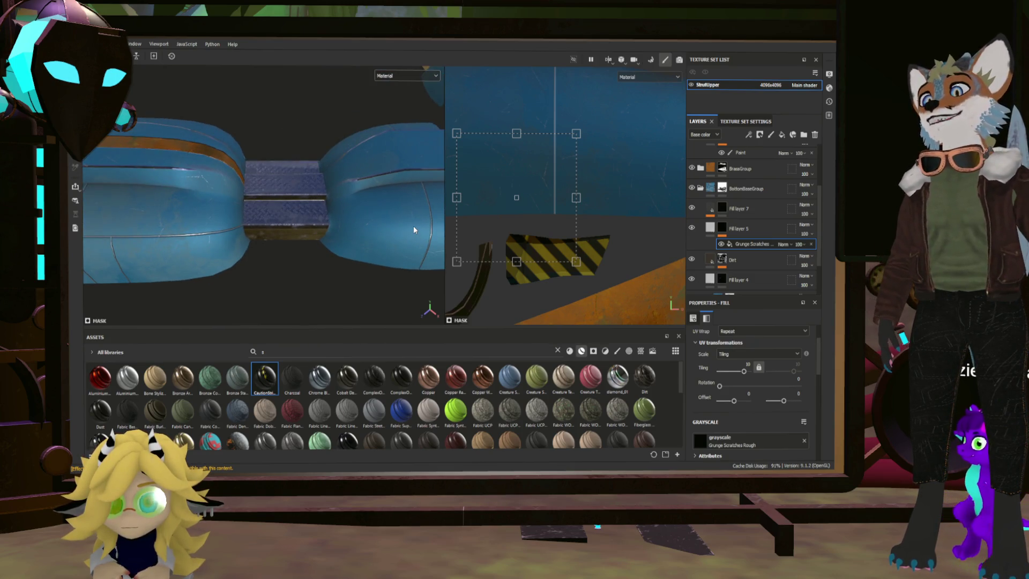
{"action": "left_click_drag", "start_coordinate": [413, 226], "coordinate": [388, 188], "text": "alt"}
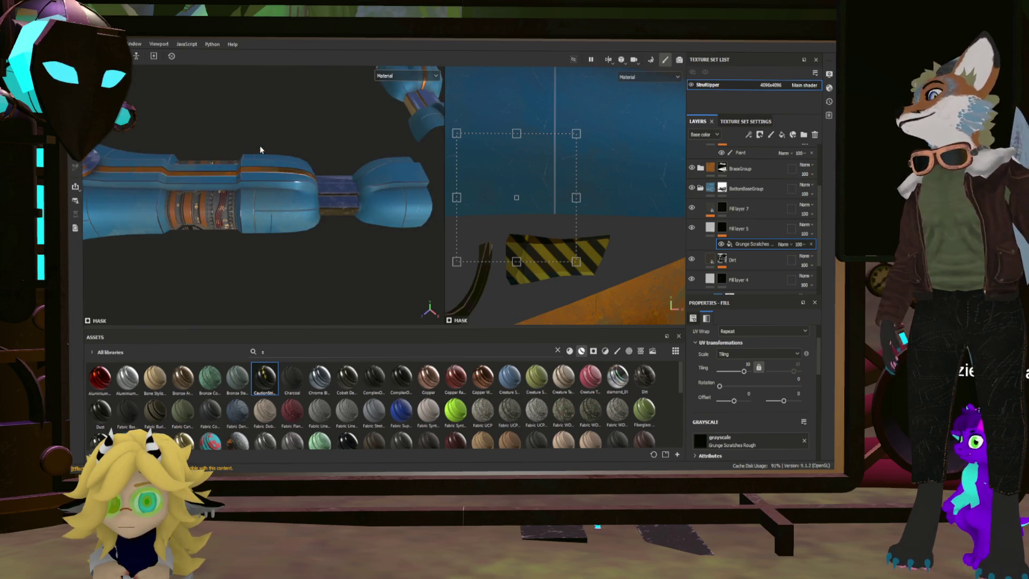
Step: Save the Substance Painter project, then look over the rusty bracket
{"action": "key", "text": "ctrl+s"}
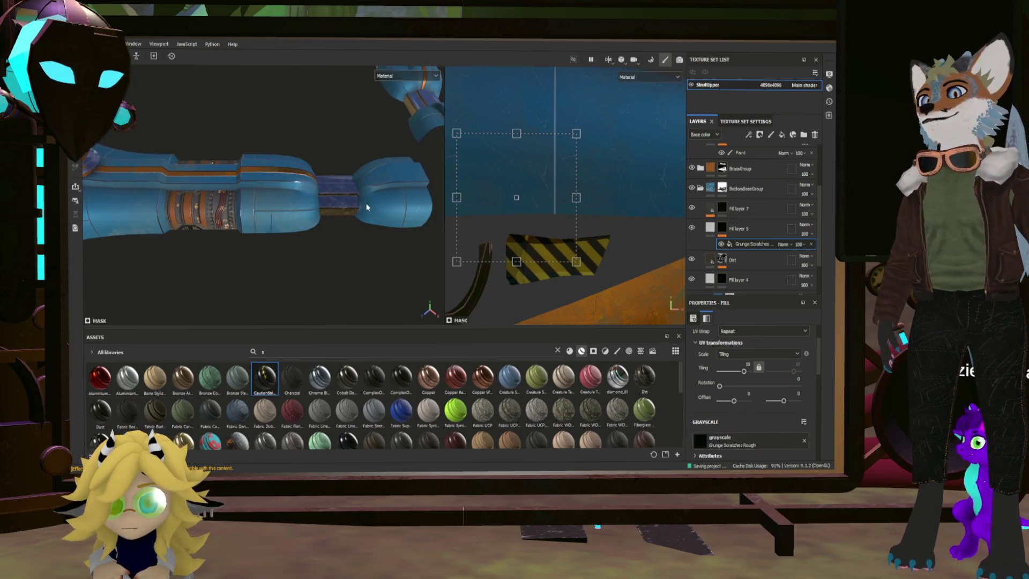
{"action": "key", "text": "ctrl"}
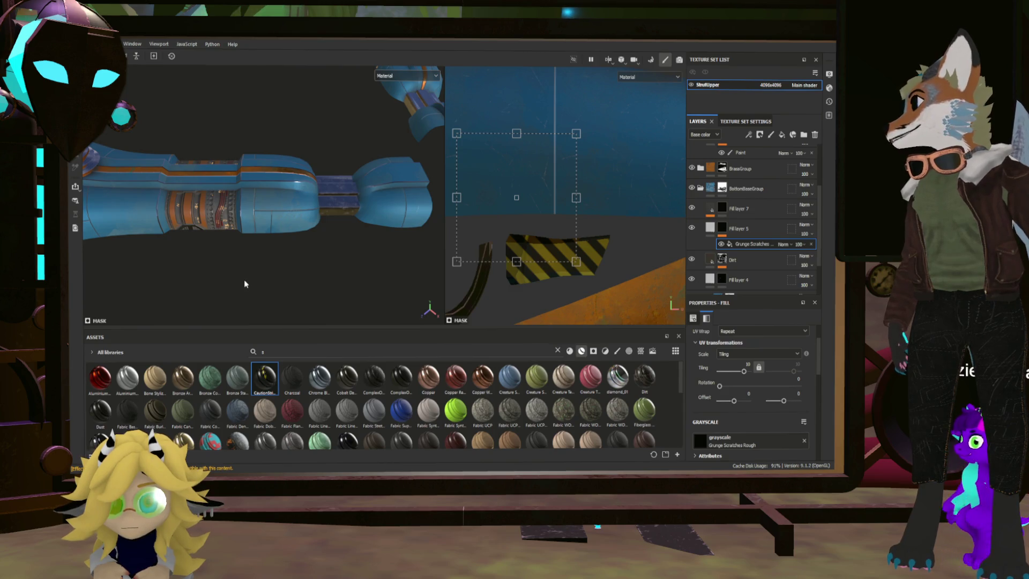
{"action": "mouse_move", "coordinate": [241, 289]}
{"action": "left_mouse_down", "text": "alt"}
{"action": "mouse_move", "coordinate": [241, 264]}
{"action": "mouse_move", "coordinate": [252, 280]}
{"action": "mouse_move", "coordinate": [335, 292]}
{"action": "left_mouse_up", "text": "alt"}
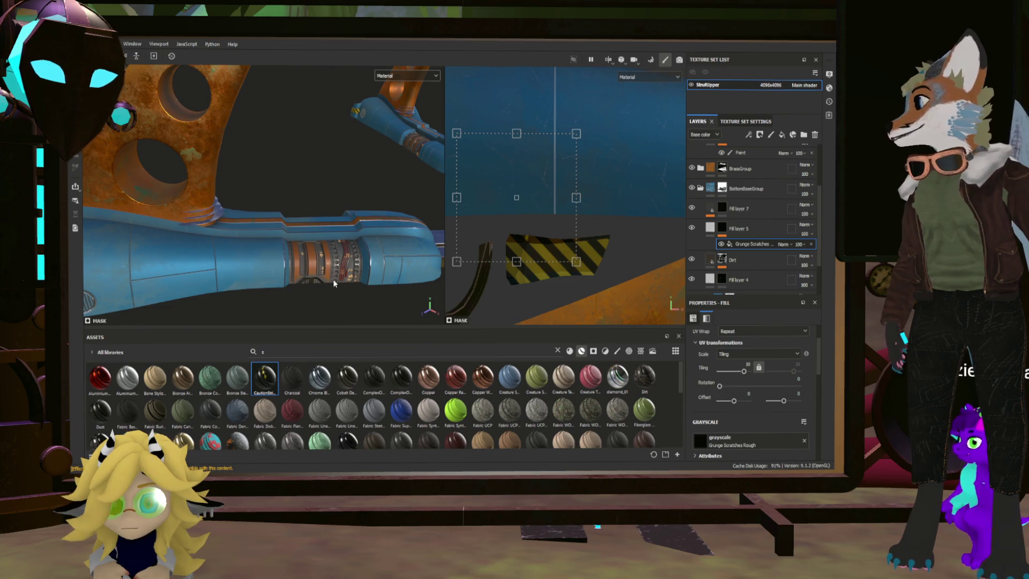
{"action": "left_click_drag", "start_coordinate": [322, 257], "coordinate": [371, 322], "text": "alt"}
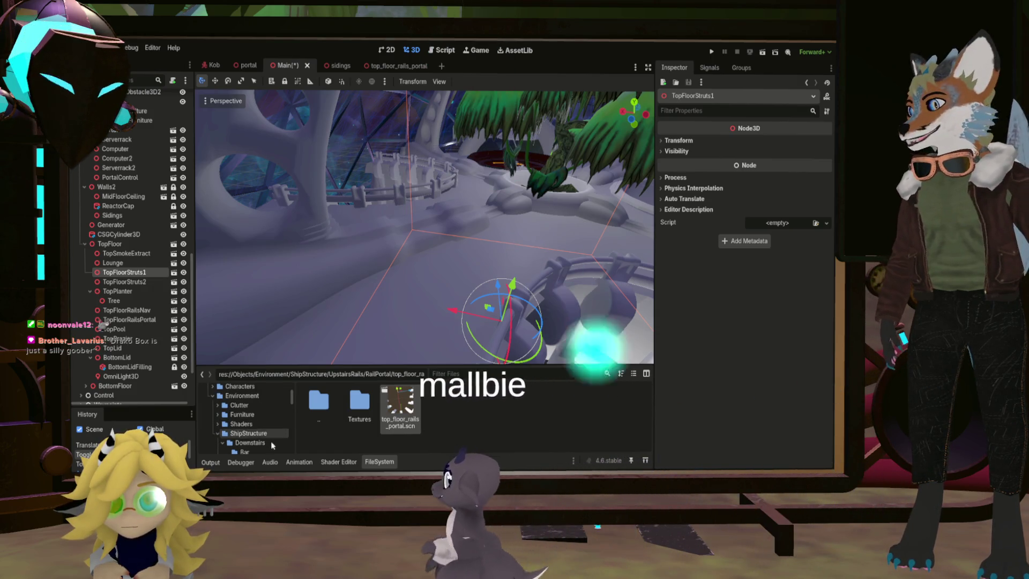
Step: Browse the FileSystem dock to the ShipStructure folder's contents
{"action": "scroll", "coordinate": [225, 413], "scroll_direction": "down", "scroll_amount": 3}
{"action": "left_click", "coordinate": [218, 402]}
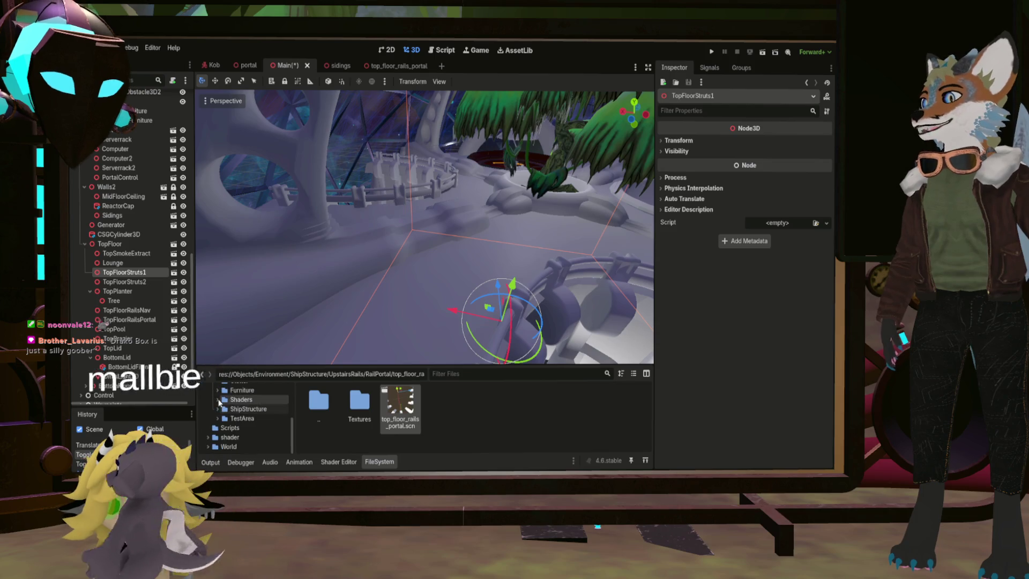
{"action": "scroll", "coordinate": [261, 437], "scroll_direction": "up", "scroll_amount": 3}
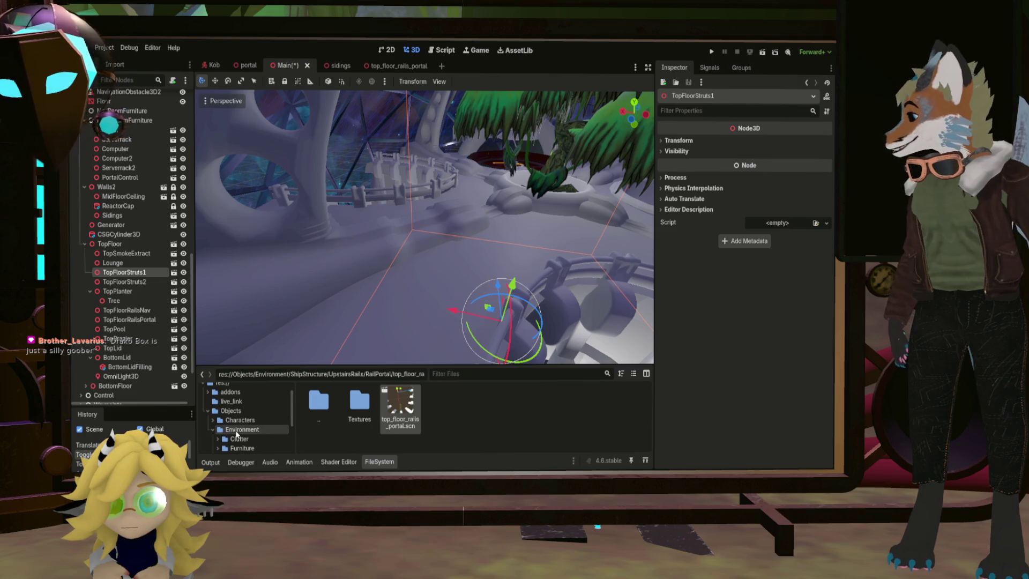
{"action": "scroll", "coordinate": [260, 433], "scroll_direction": "down", "scroll_amount": 2}
{"action": "scroll", "coordinate": [261, 434], "scroll_direction": "down", "scroll_amount": 1}
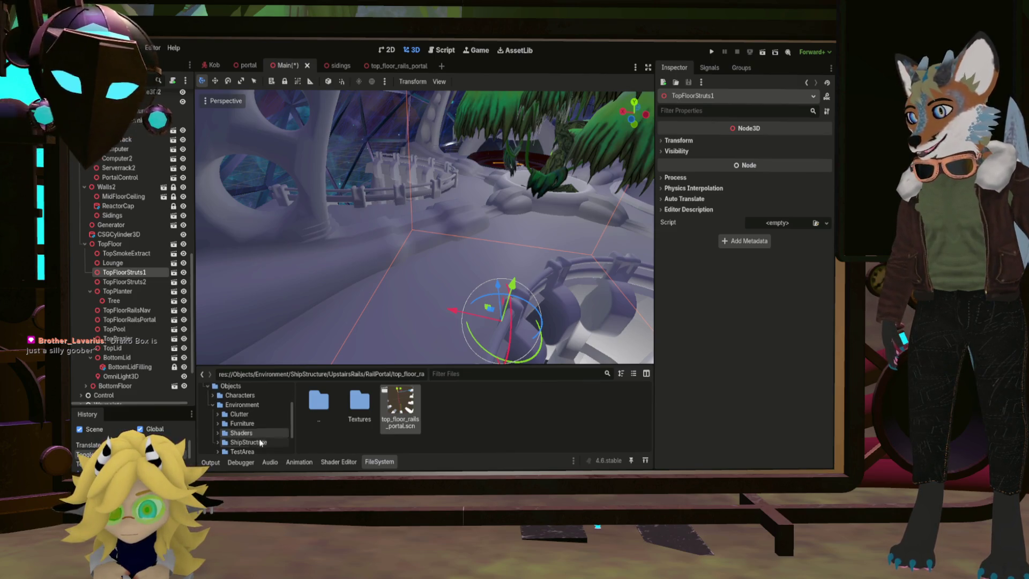
{"action": "left_click", "coordinate": [247, 434]}
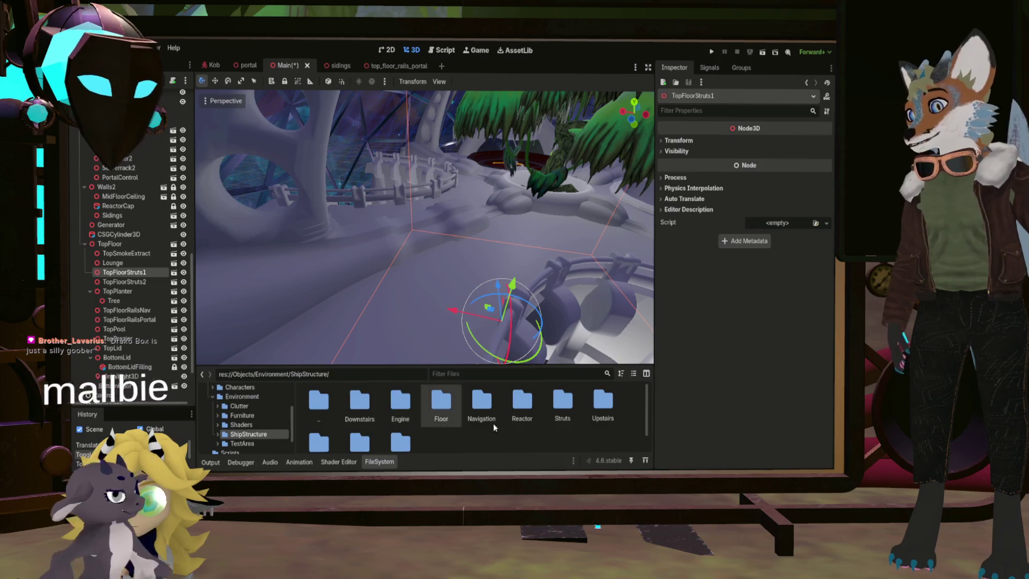
{"action": "double_click", "coordinate": [602, 399]}
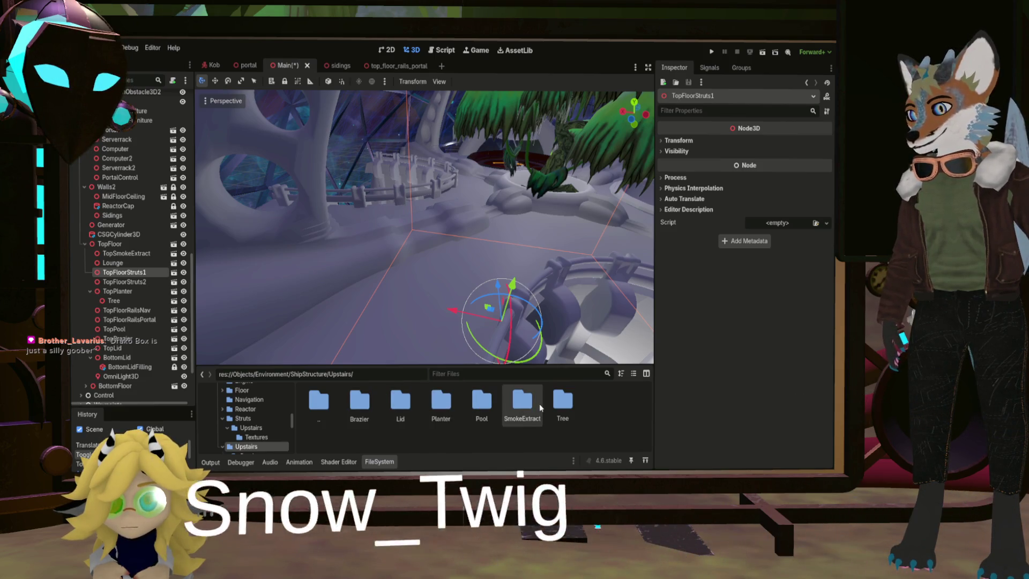
{"action": "double_click", "coordinate": [309, 406]}
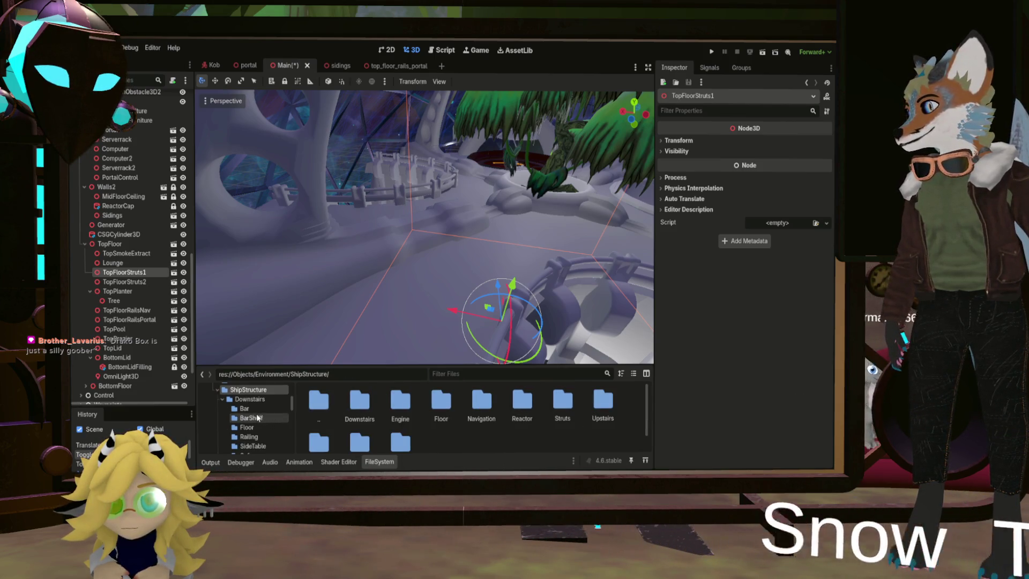
Step: Go into Struts/Upstairs/Textures and bring up the new StrutsUpper standard material
{"action": "scroll", "coordinate": [443, 412], "scroll_direction": "down", "scroll_amount": 1}
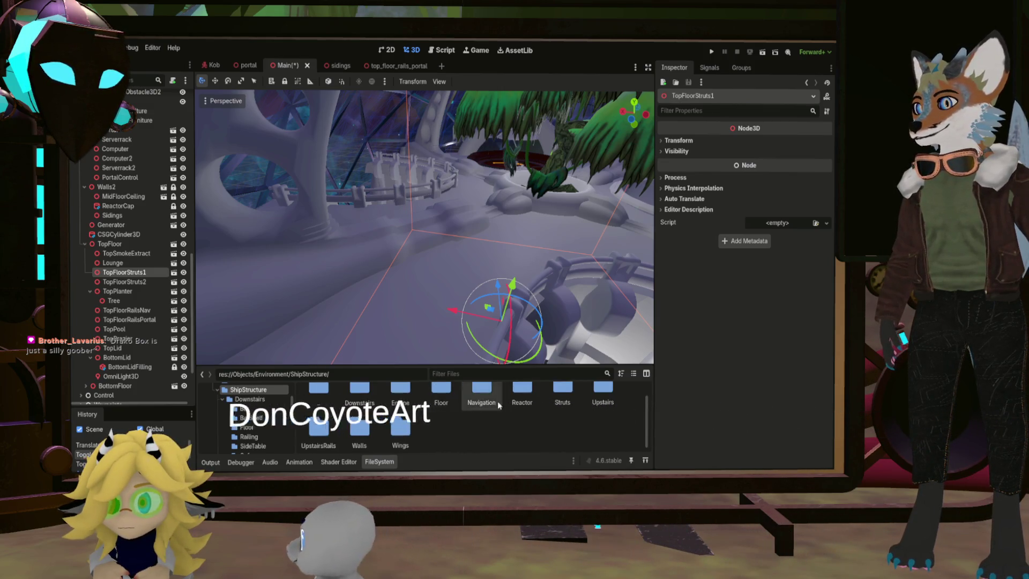
{"action": "double_click", "coordinate": [563, 394]}
{"action": "double_click", "coordinate": [368, 407]}
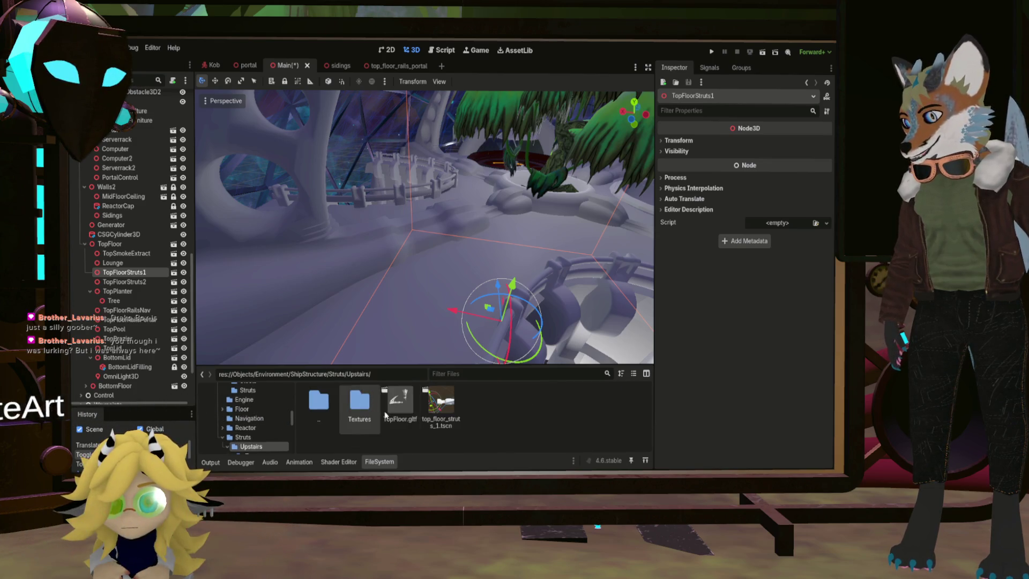
{"action": "double_click", "coordinate": [368, 409]}
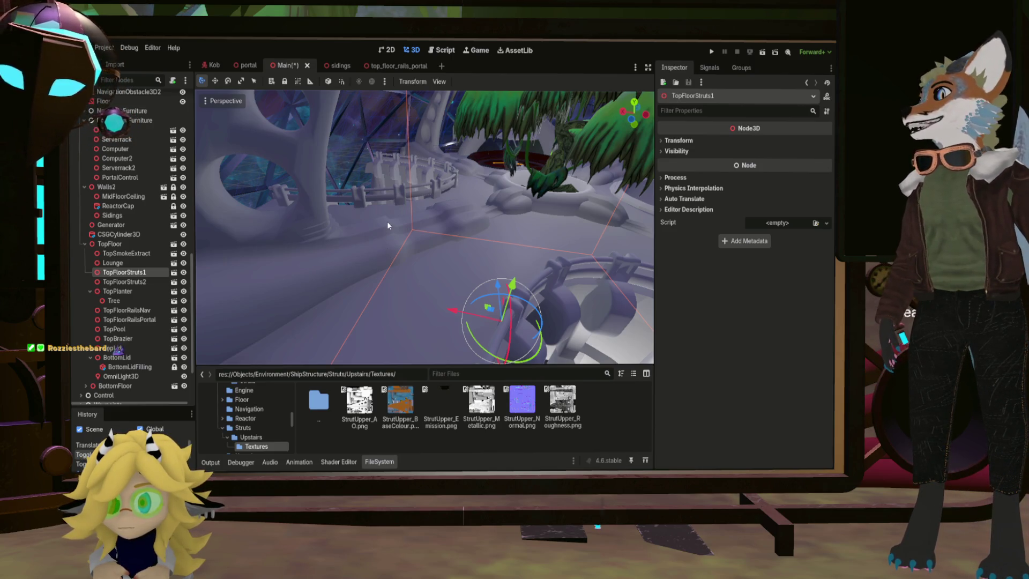
{"action": "left_click", "coordinate": [560, 345]}
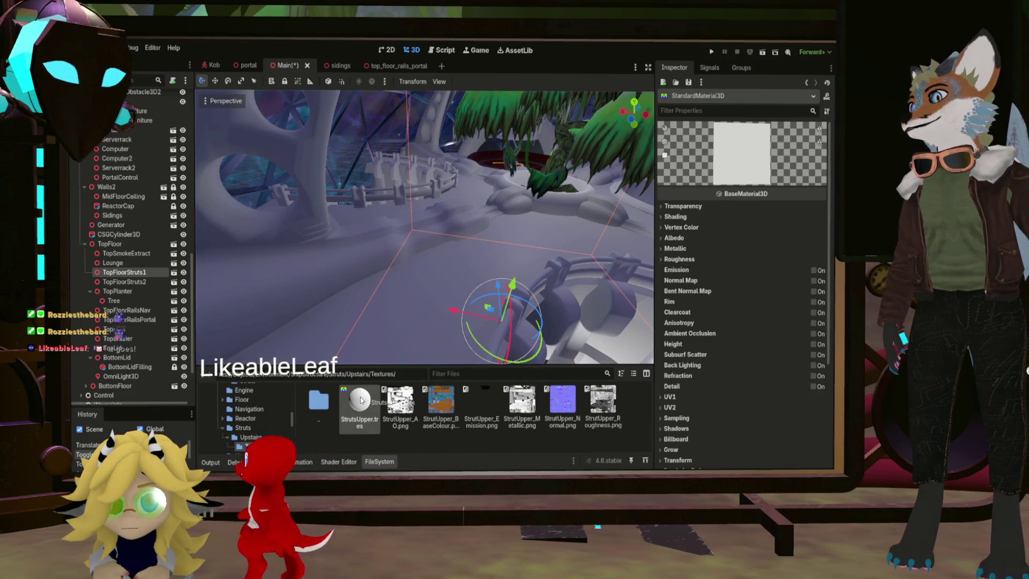
Step: Reselect the TopFloorStruts1 node and return to the Struts/Upstairs folder
{"action": "left_click", "coordinate": [124, 273]}
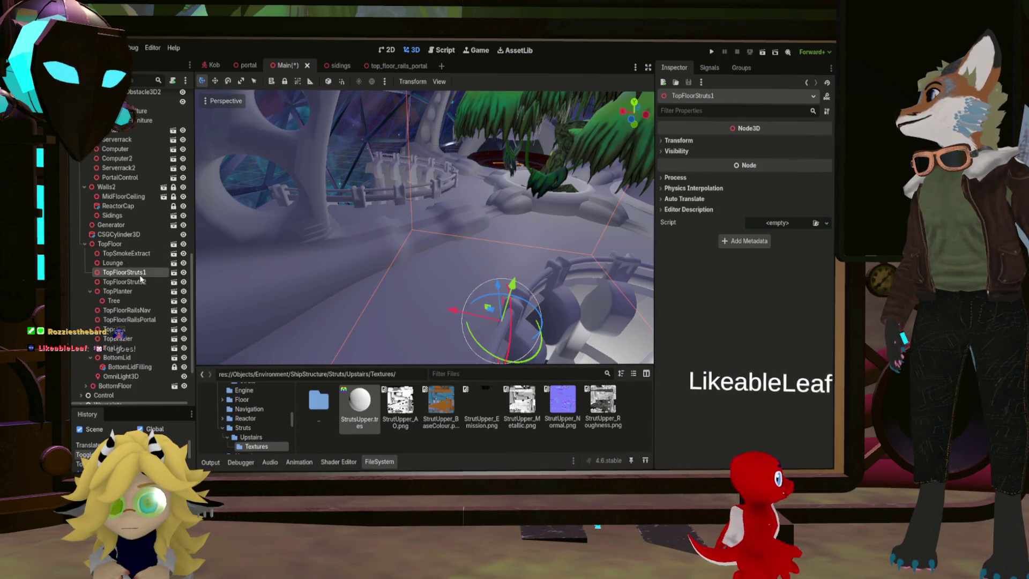
{"action": "double_click", "coordinate": [322, 401]}
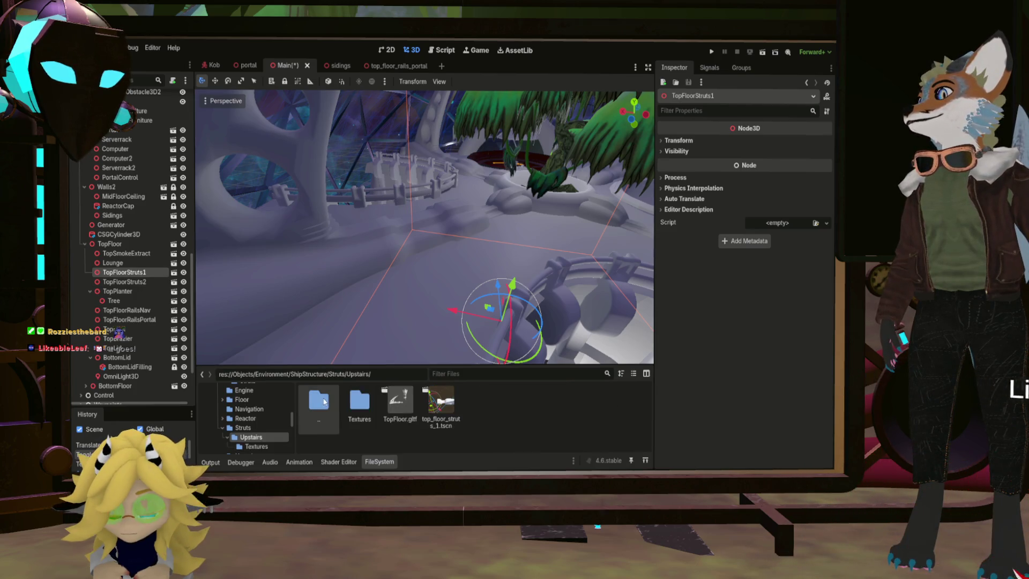
Step: Open the top_floor_struts_1 scene and expand the strut mesh's first surface material
{"action": "double_click", "coordinate": [438, 408]}
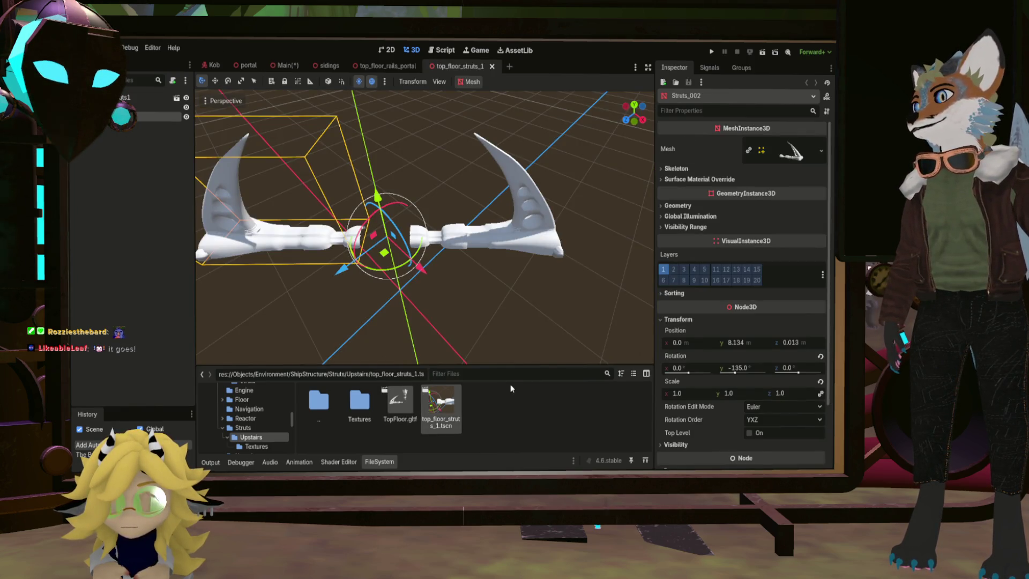
{"action": "double_click", "coordinate": [359, 402]}
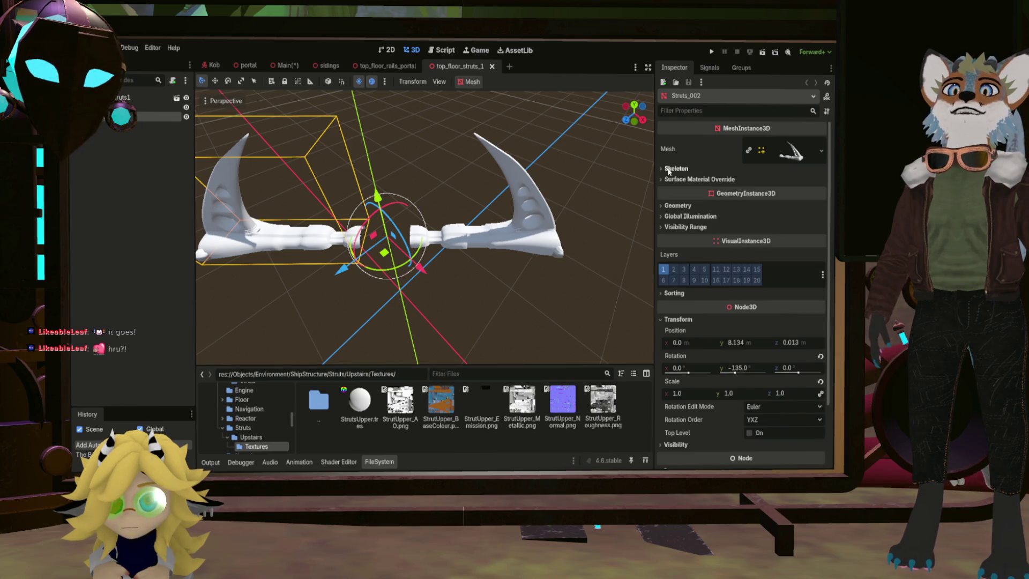
{"action": "left_click", "coordinate": [791, 155]}
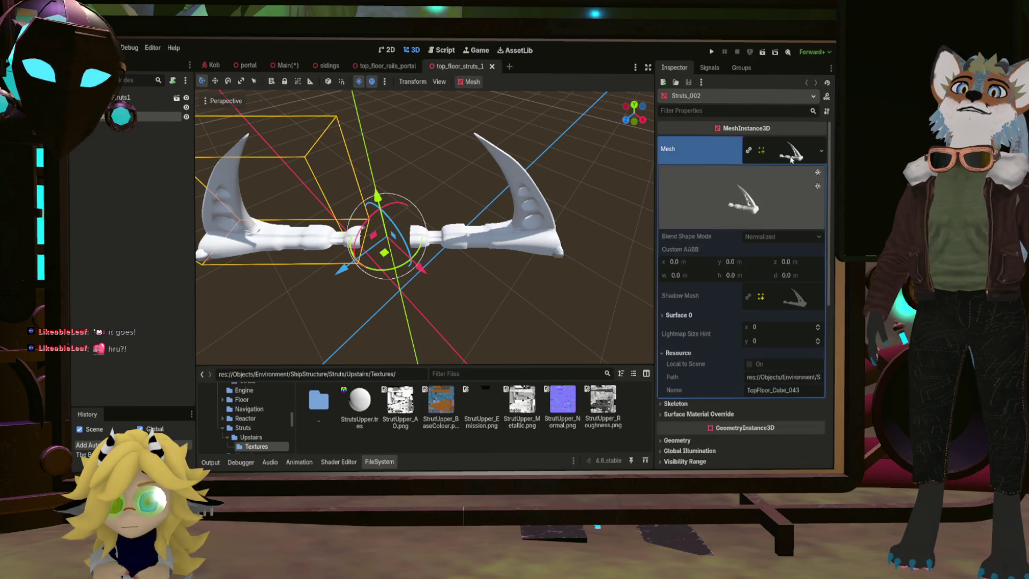
{"action": "left_click", "coordinate": [676, 316]}
{"action": "left_click", "coordinate": [789, 345]}
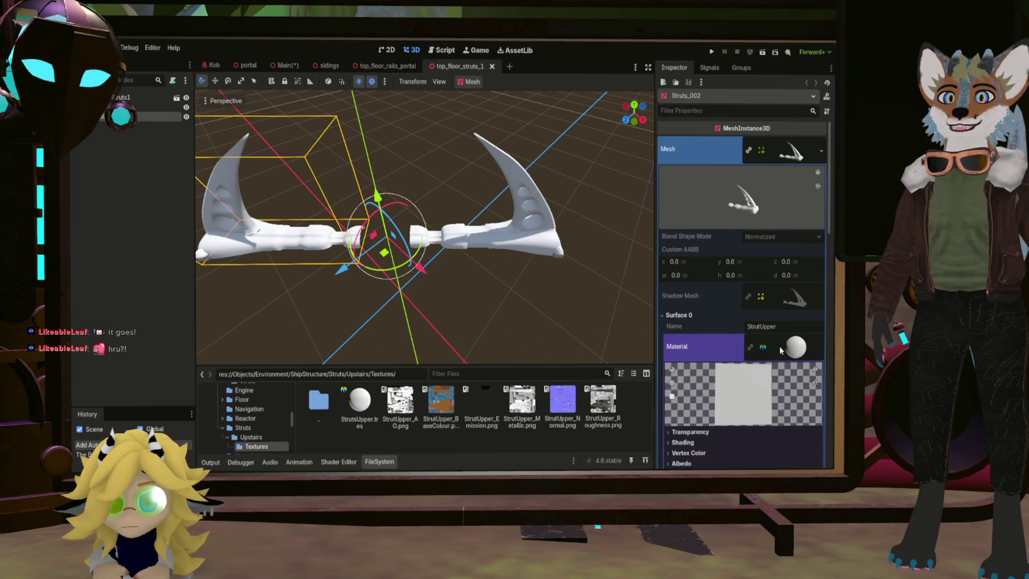
{"action": "scroll", "coordinate": [397, 231], "scroll_direction": "down", "scroll_amount": 3}
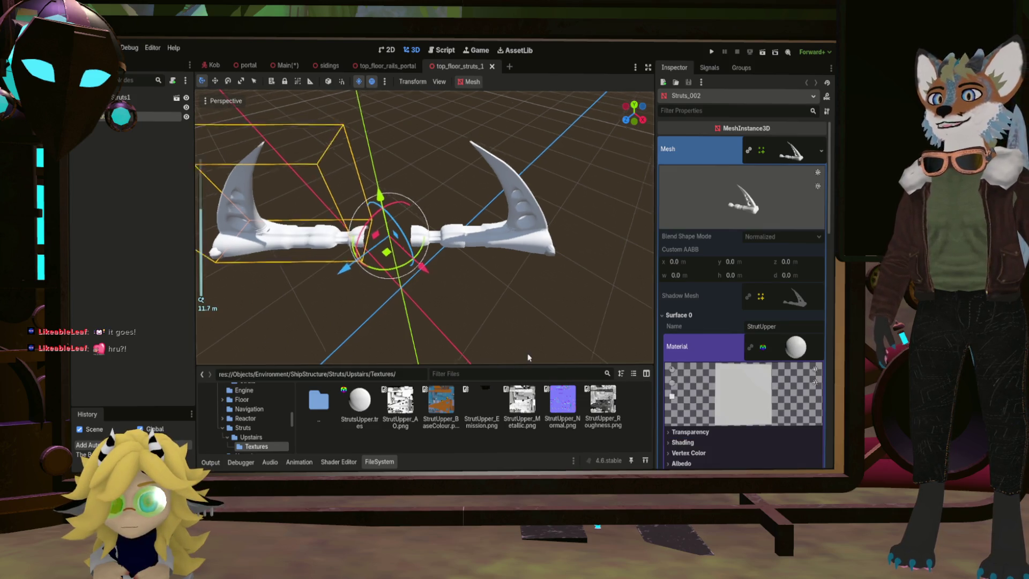
Step: Review the surface material's settings, then reveal the strut's Surface Material Override slots
{"action": "left_click", "coordinate": [791, 351]}
{"action": "left_click", "coordinate": [792, 350]}
{"action": "left_click", "coordinate": [792, 350]}
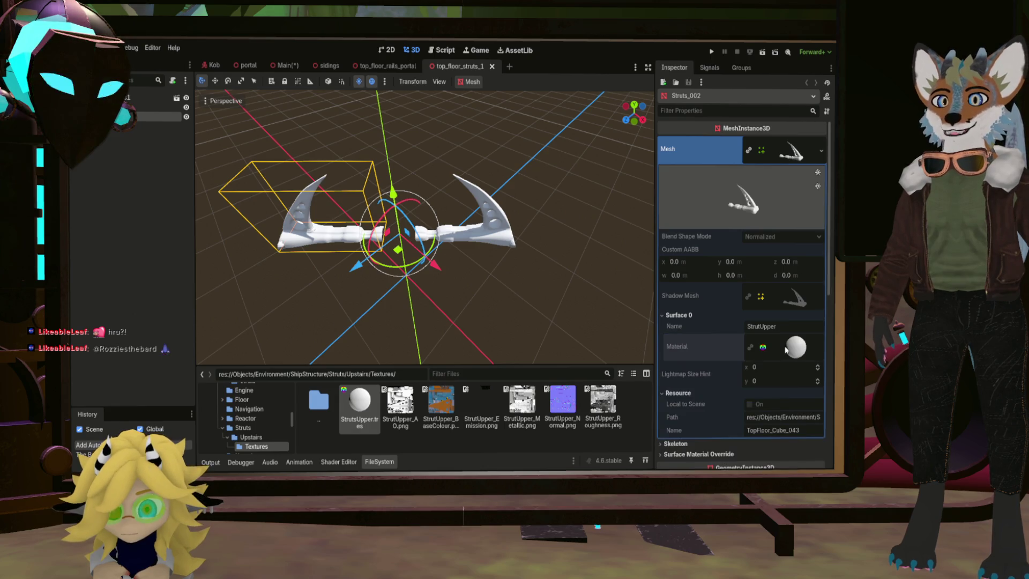
{"action": "left_click", "coordinate": [792, 350]}
{"action": "scroll", "coordinate": [723, 362], "scroll_direction": "down", "scroll_amount": 5}
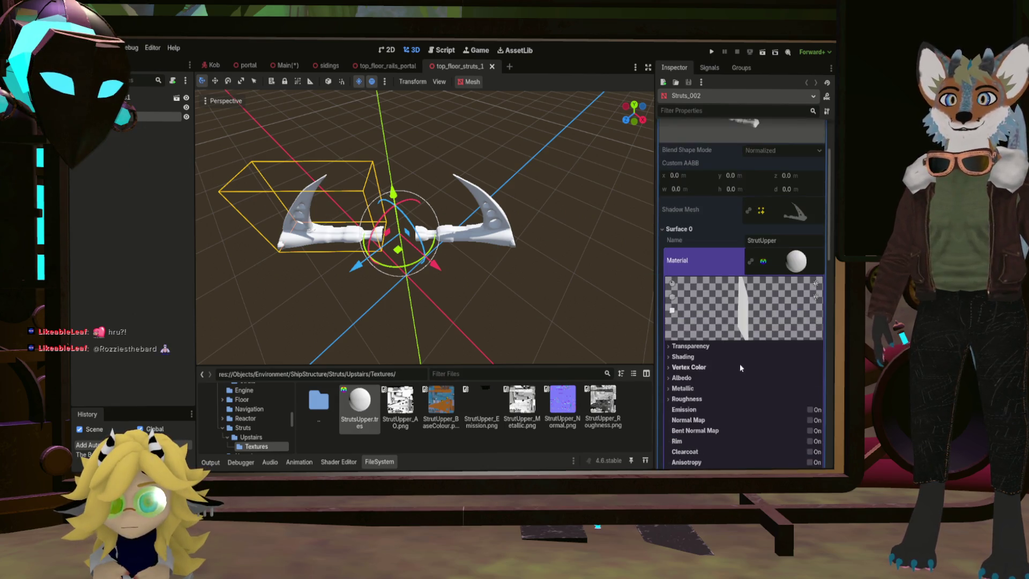
{"action": "scroll", "coordinate": [699, 286], "scroll_direction": "up", "scroll_amount": 2}
{"action": "left_click", "coordinate": [674, 260]}
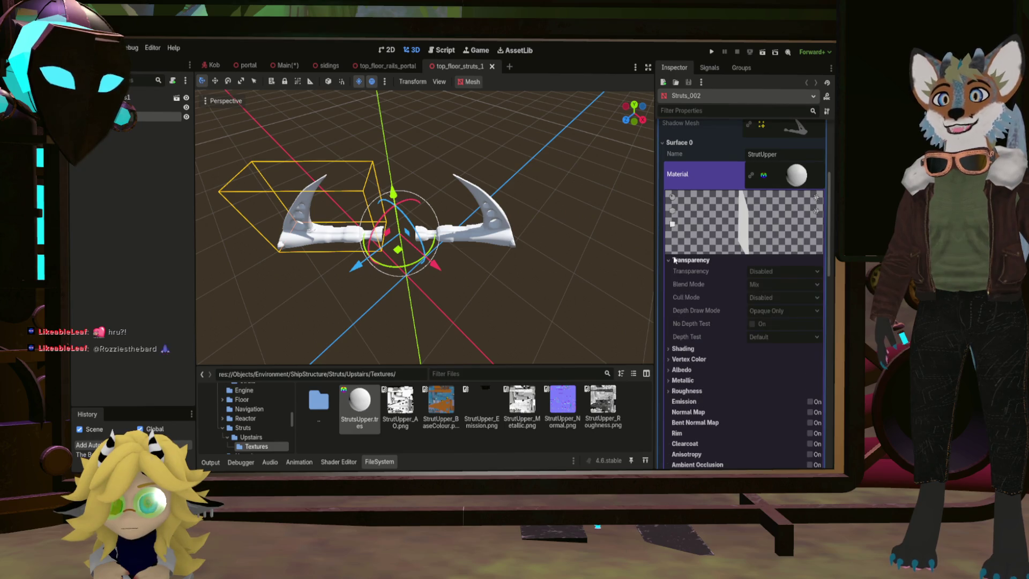
{"action": "left_click", "coordinate": [676, 261]}
{"action": "scroll", "coordinate": [703, 279], "scroll_direction": "up", "scroll_amount": 8}
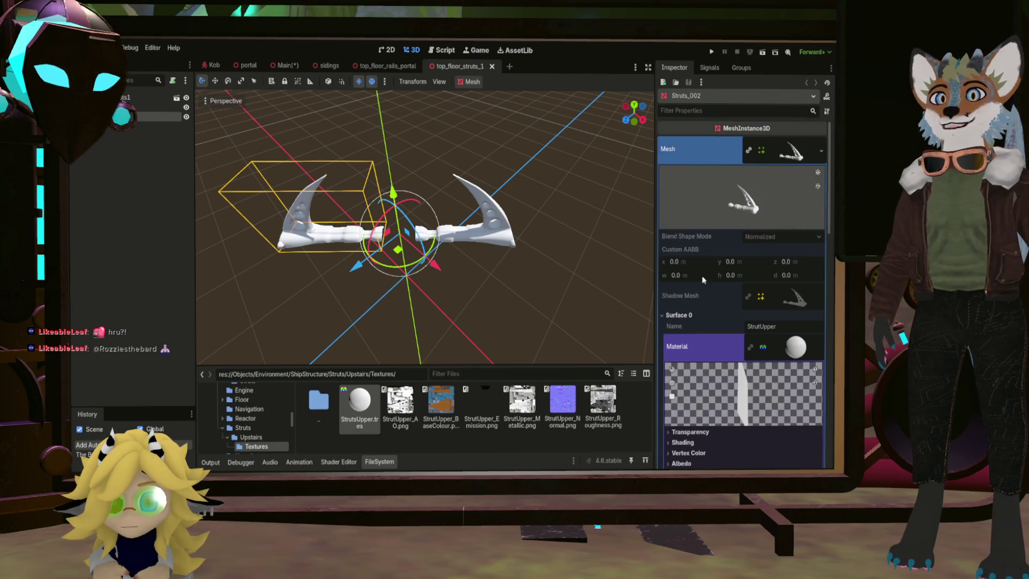
{"action": "left_click", "coordinate": [670, 320]}
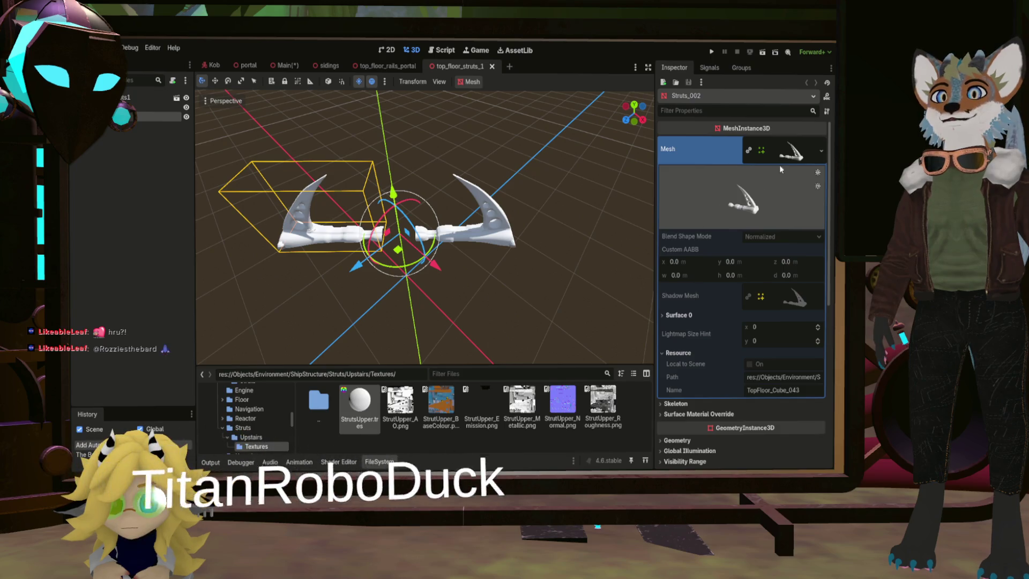
{"action": "left_click", "coordinate": [788, 154]}
{"action": "left_click", "coordinate": [682, 180]}
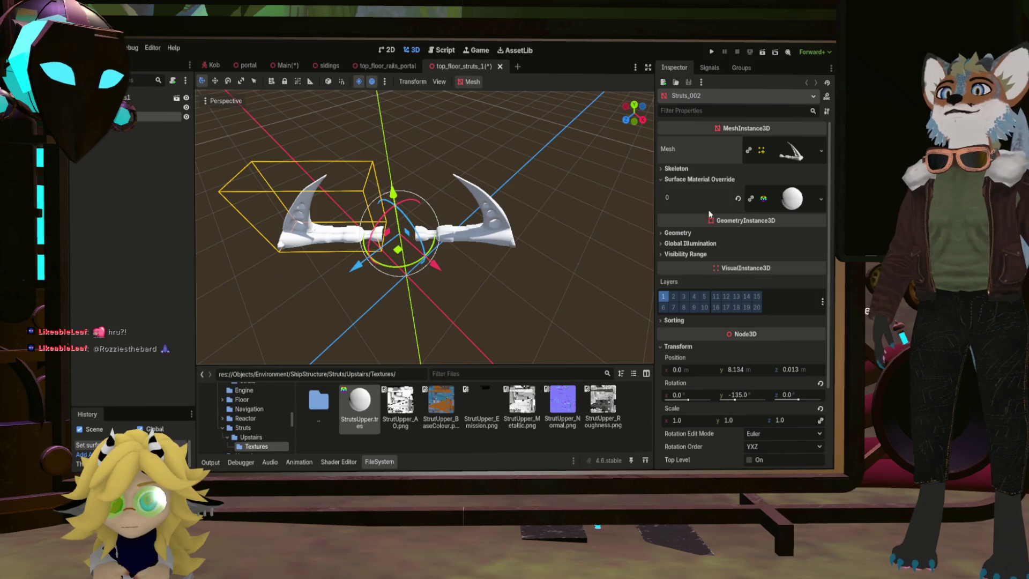
Step: Set StrutUpper_BaseColour.png as the StrutsUpper material's albedo texture
{"action": "scroll", "coordinate": [291, 293], "scroll_direction": "up", "scroll_amount": 5}
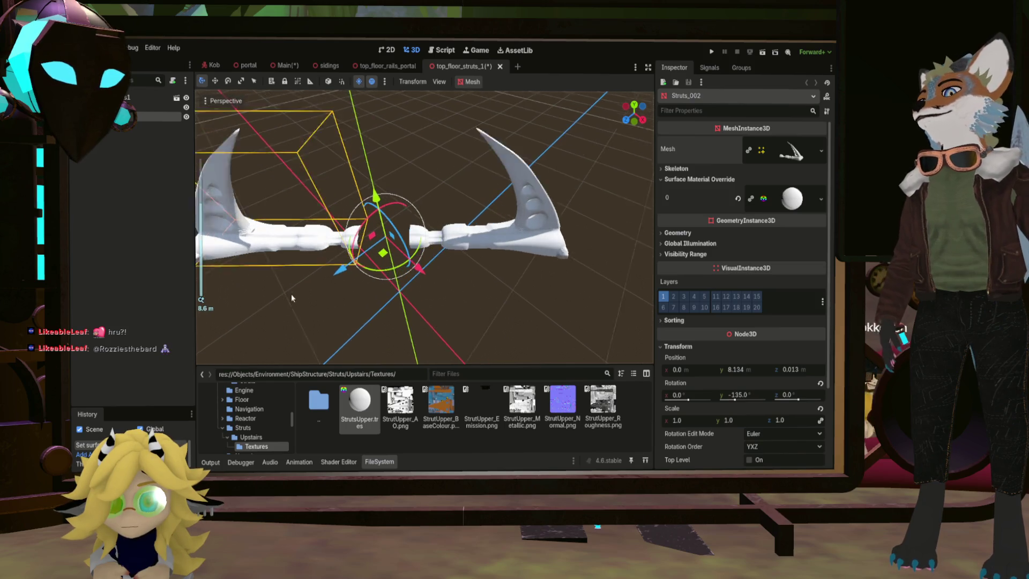
{"action": "left_click", "coordinate": [788, 199]}
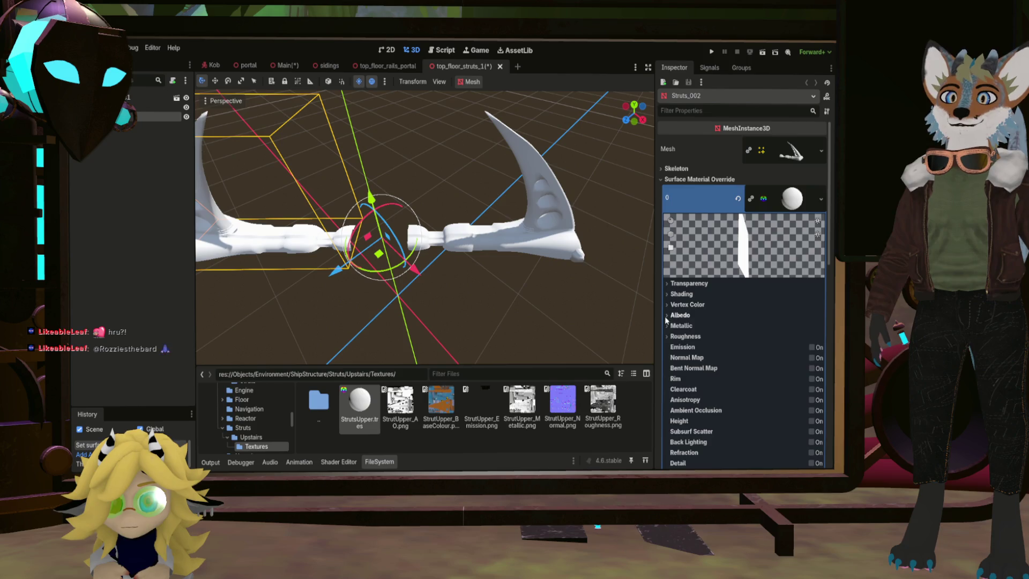
{"action": "left_click", "coordinate": [667, 316]}
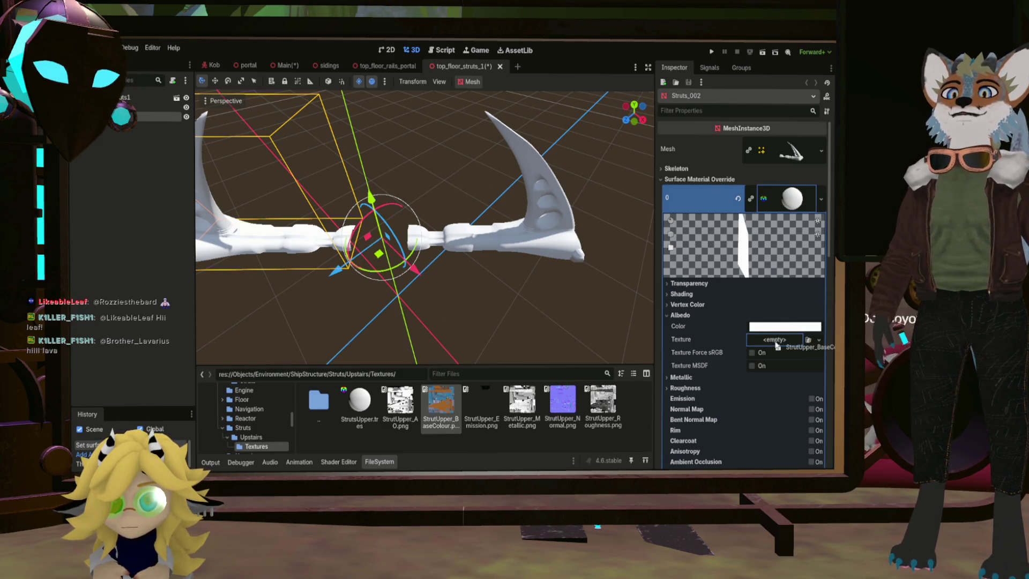
{"action": "left_click_drag", "start_coordinate": [777, 346], "coordinate": [775, 344]}
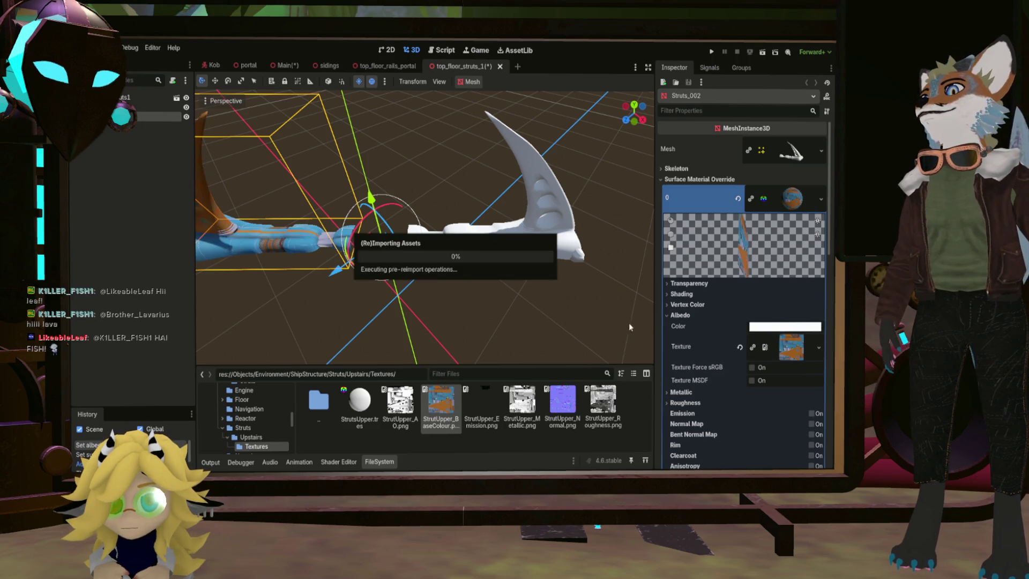
Step: Assign StrutsUpper.tres as the other strut piece's surface material override
{"action": "left_click", "coordinate": [539, 240]}
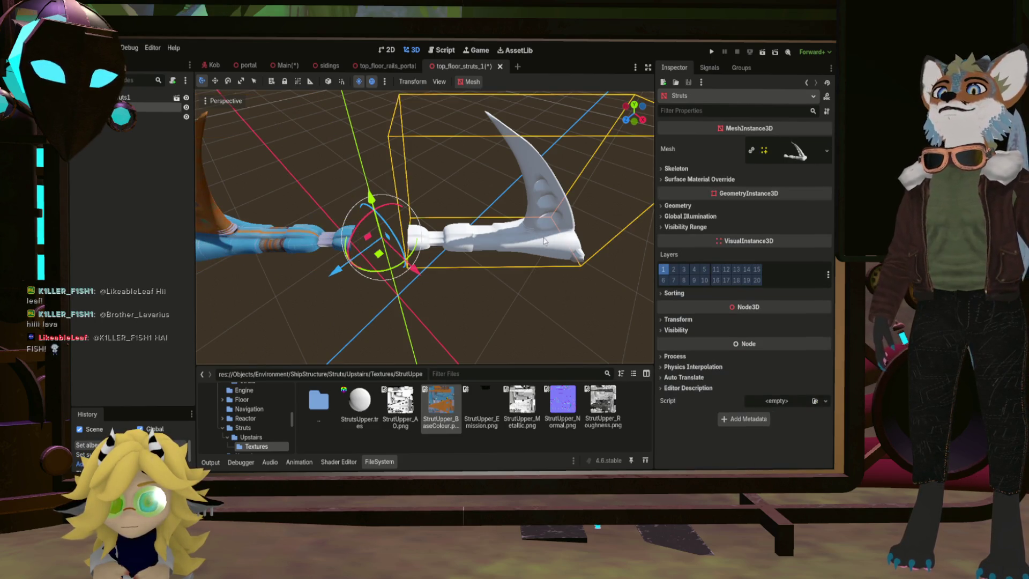
{"action": "left_click", "coordinate": [682, 180]}
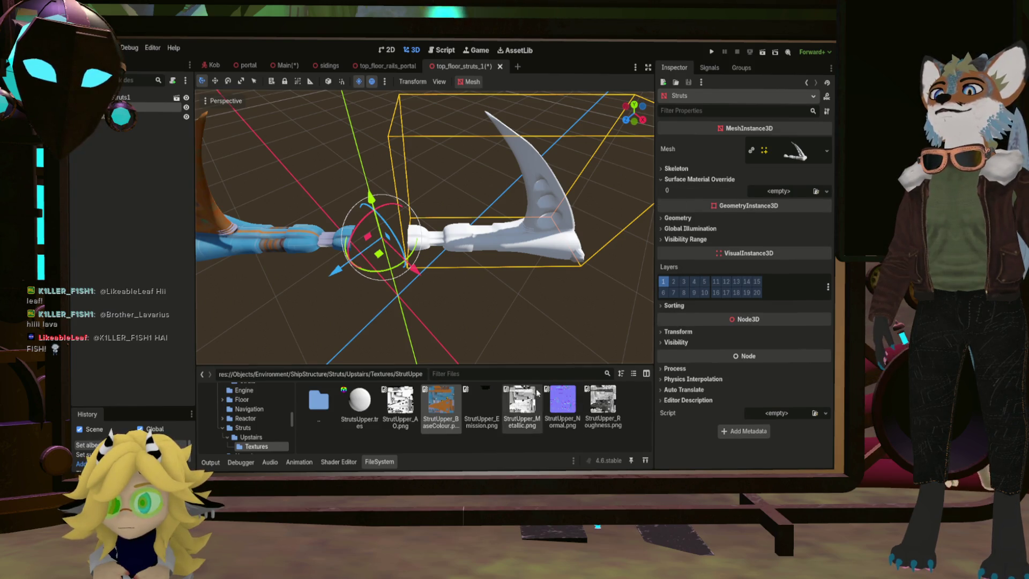
{"action": "mouse_move", "coordinate": [360, 402]}
{"action": "left_mouse_down"}
{"action": "mouse_move", "coordinate": [482, 321]}
{"action": "mouse_move", "coordinate": [697, 225]}
{"action": "mouse_move", "coordinate": [803, 191]}
{"action": "left_mouse_up"}
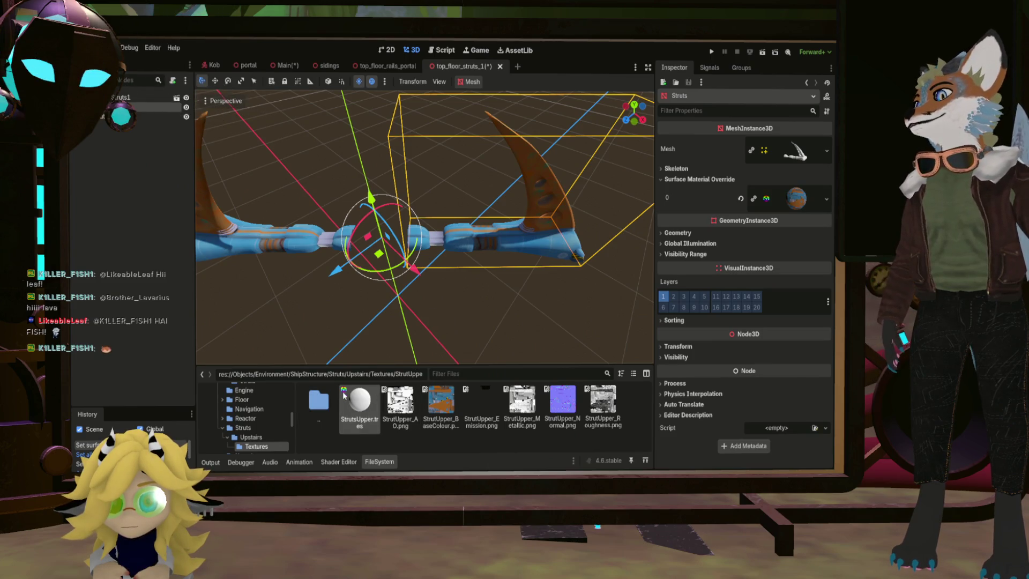
{"action": "left_click", "coordinate": [296, 242]}
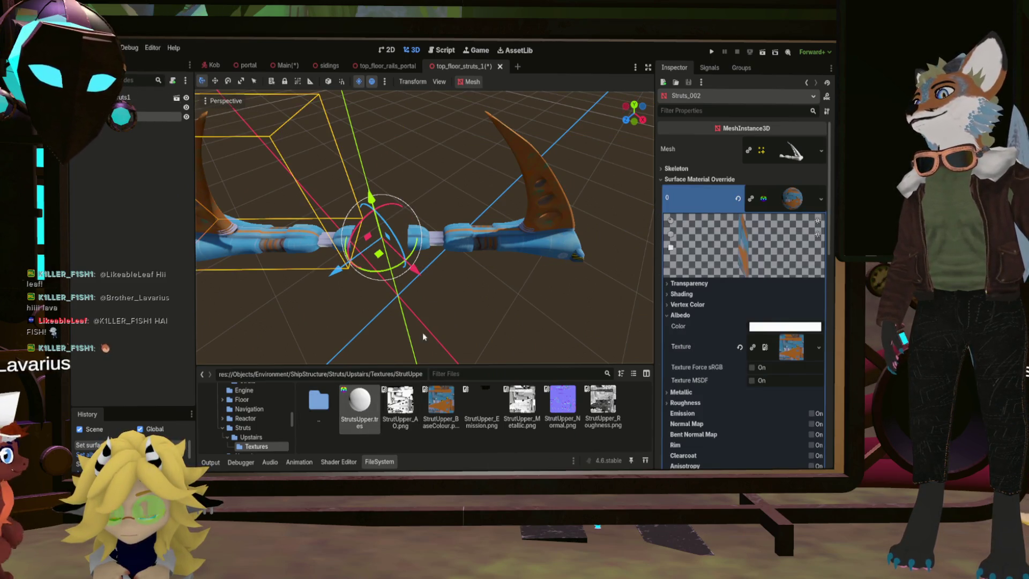
{"action": "scroll", "coordinate": [749, 370], "scroll_direction": "down", "scroll_amount": 3}
{"action": "scroll", "coordinate": [747, 385], "scroll_direction": "up", "scroll_amount": 5}
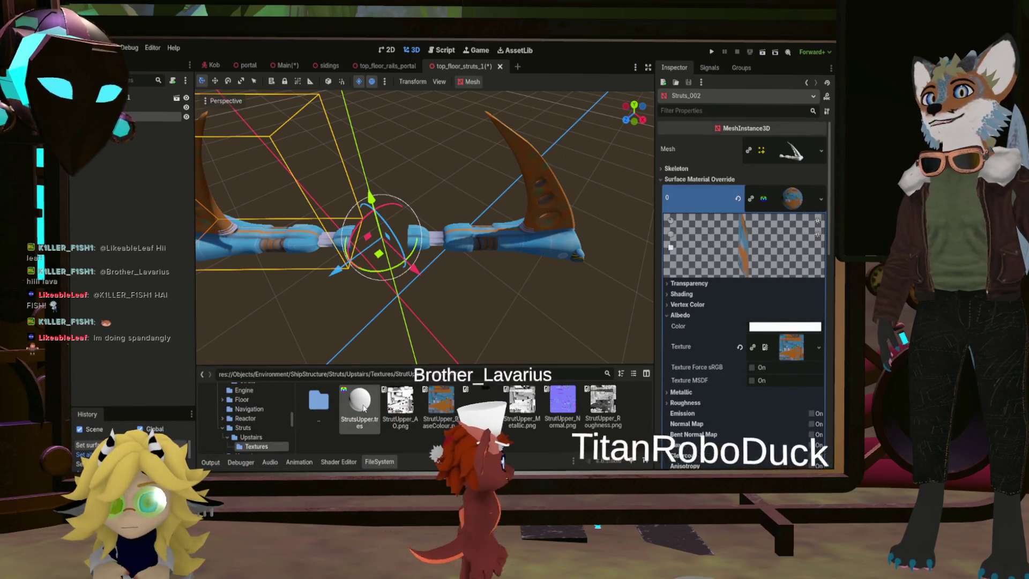
Step: Give StrutsUpper the StrutUpper_Metallic and StrutUpper_Roughness textures for metallic and roughness
{"action": "double_click", "coordinate": [367, 421]}
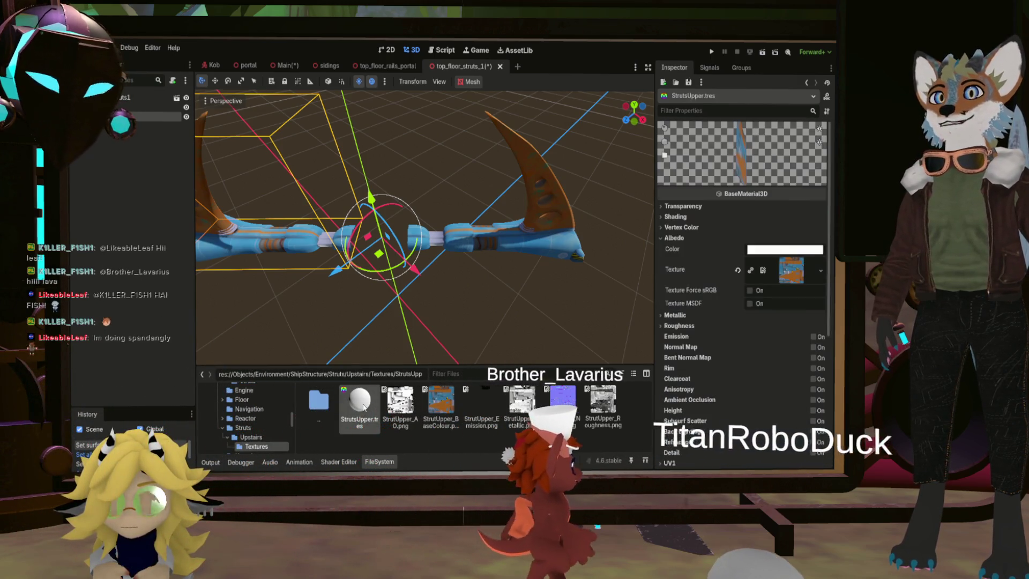
{"action": "left_click", "coordinate": [675, 315]}
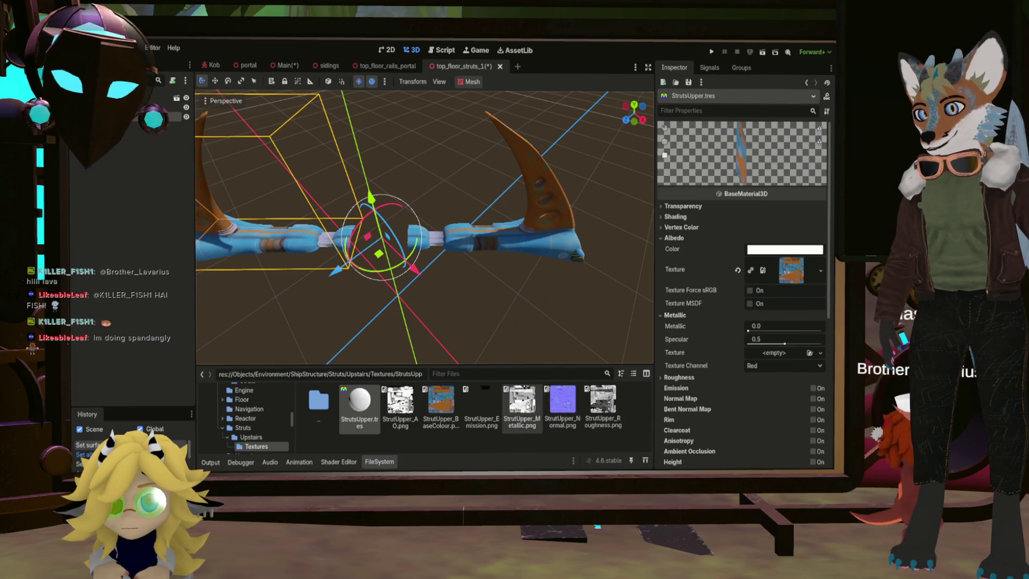
{"action": "left_click", "coordinate": [522, 406]}
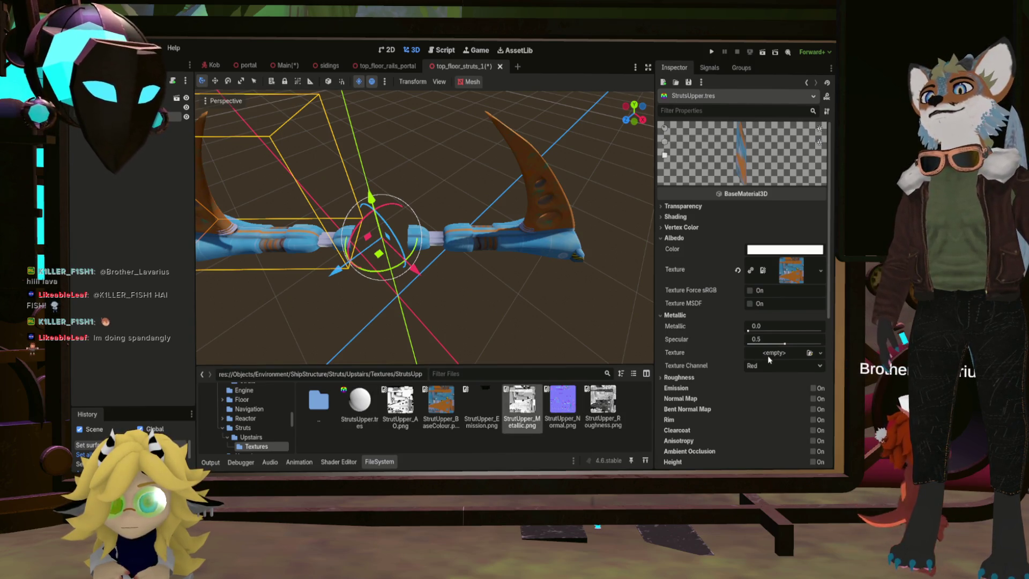
{"action": "left_click_drag", "start_coordinate": [768, 356], "coordinate": [768, 353]}
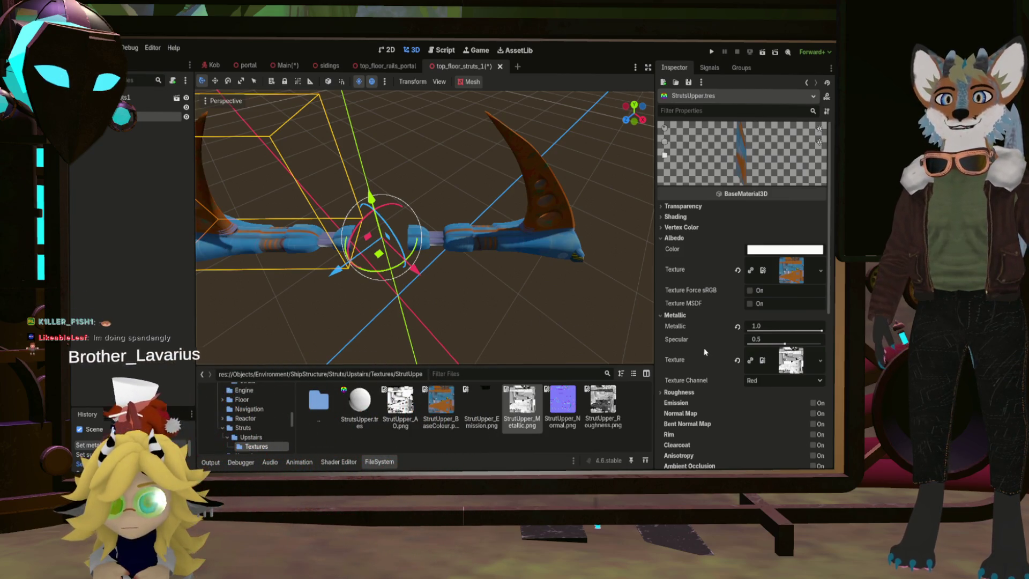
{"action": "left_click", "coordinate": [663, 392]}
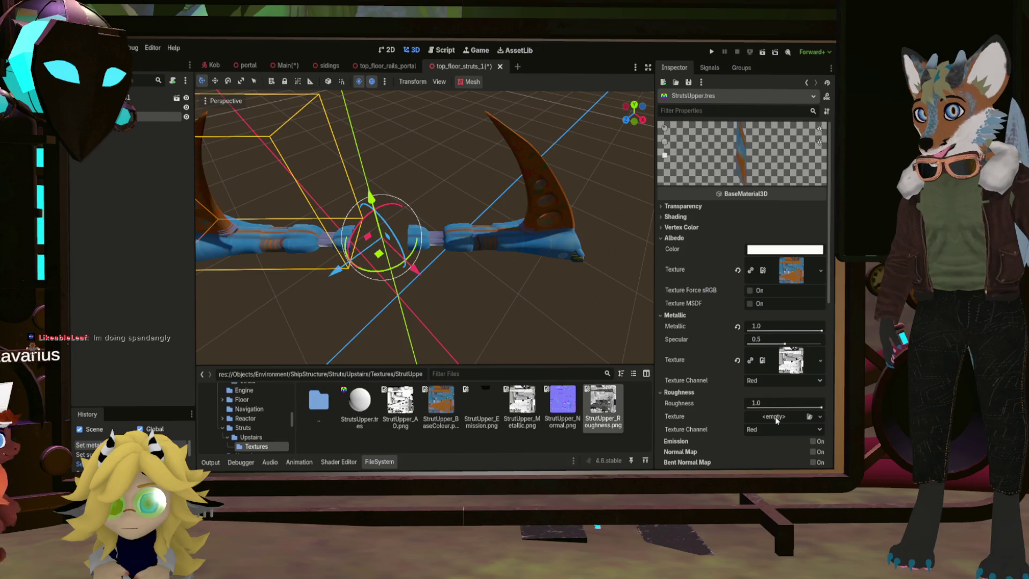
{"action": "left_click_drag", "start_coordinate": [603, 407], "coordinate": [777, 421]}
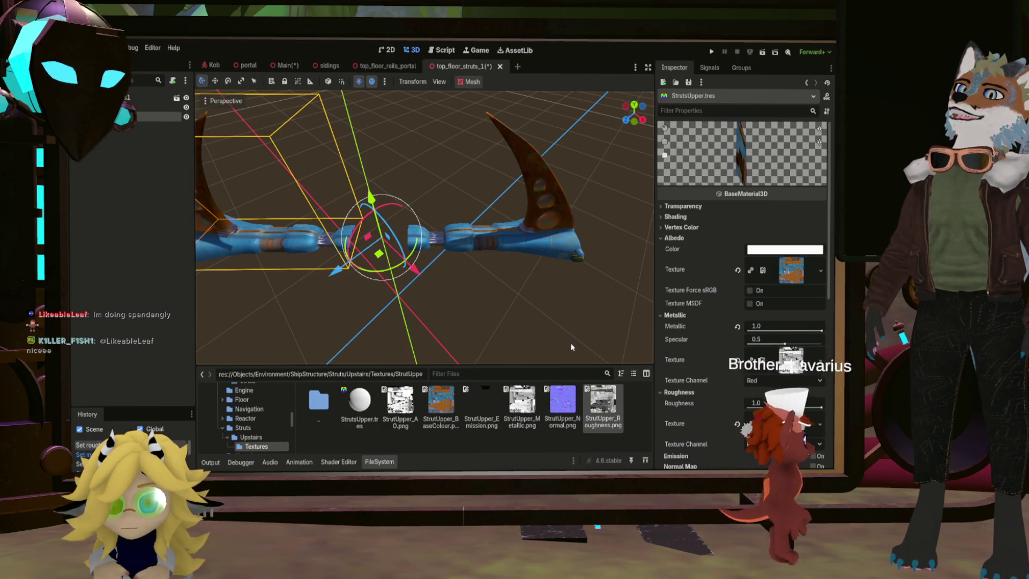
Step: Check the strut's metal joint, then enable Normal Map on StrutsUpper and pick StrutUpper_Normal
{"action": "scroll", "coordinate": [413, 201], "scroll_direction": "up", "scroll_amount": 5}
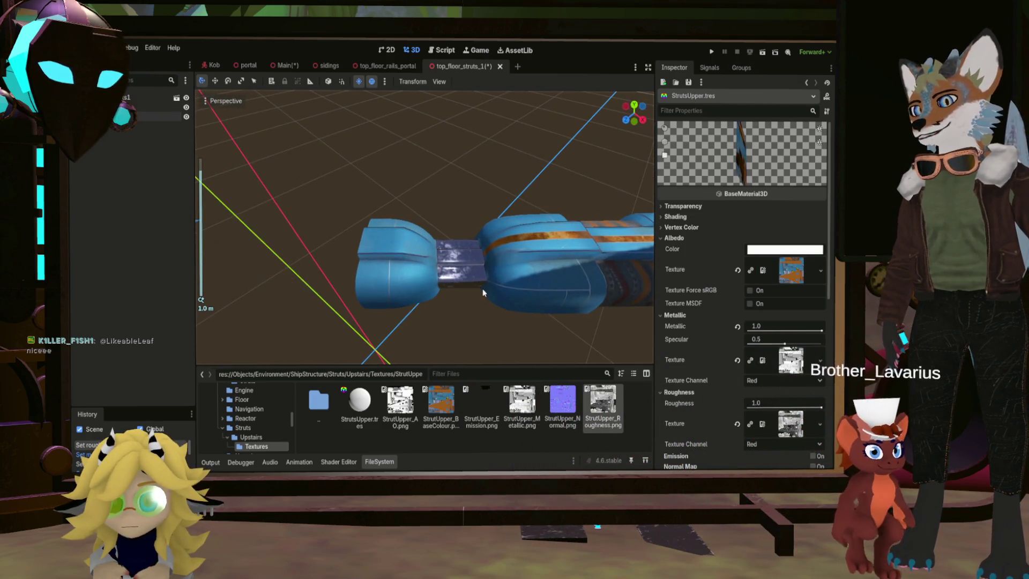
{"action": "scroll", "coordinate": [471, 290], "scroll_direction": "up", "scroll_amount": 3}
{"action": "middle_click_drag", "start_coordinate": [471, 289], "coordinate": [300, 128]}
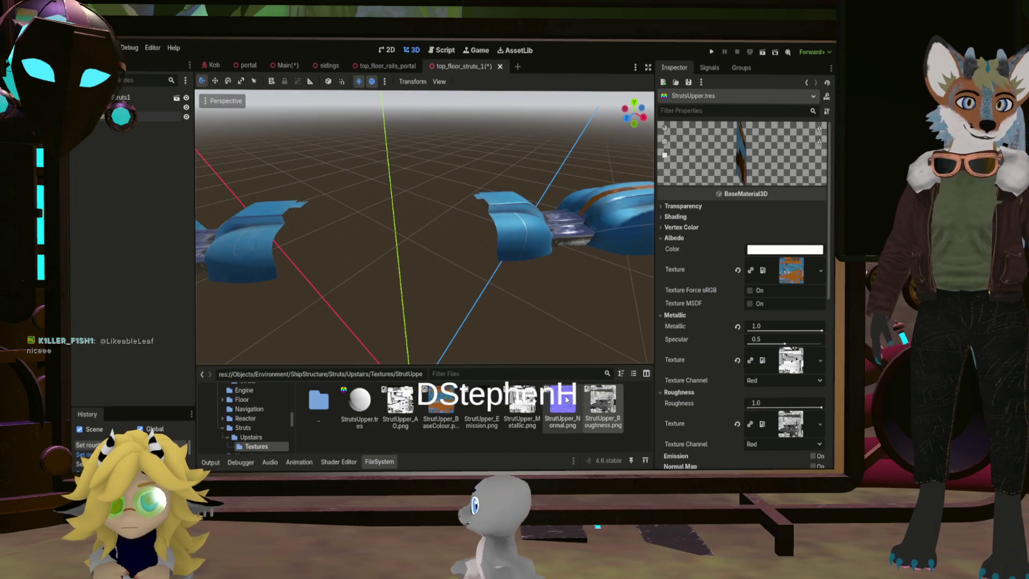
{"action": "scroll", "coordinate": [699, 367], "scroll_direction": "down", "scroll_amount": 2}
{"action": "left_click", "coordinate": [813, 424]}
{"action": "left_click", "coordinate": [549, 424]}
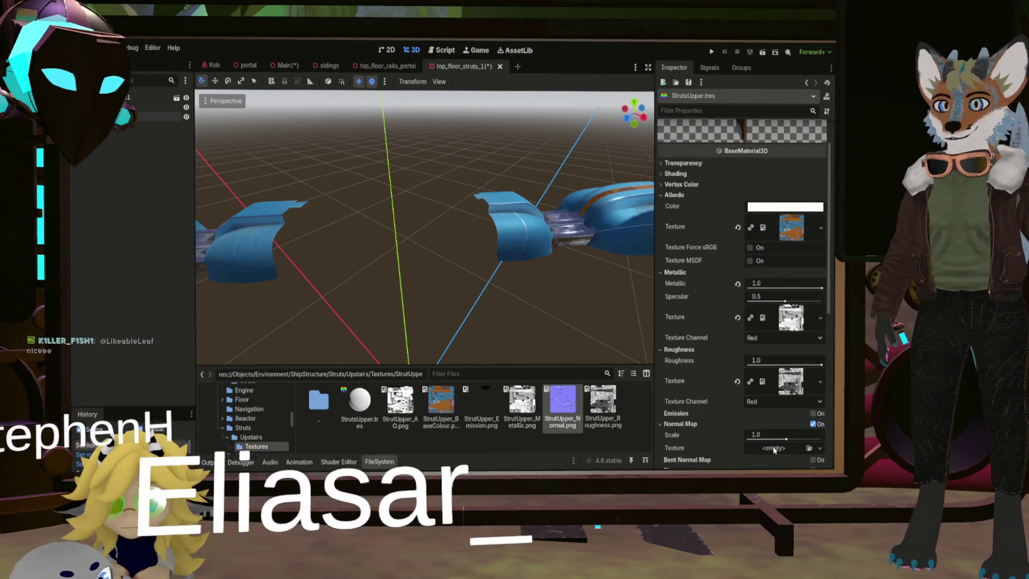
Step: Assign the StrutUpper normal map, enable ambient occlusion with StrutUpper_AO.png, and inspect the struts
{"action": "left_click_drag", "start_coordinate": [773, 446], "coordinate": [773, 446]}
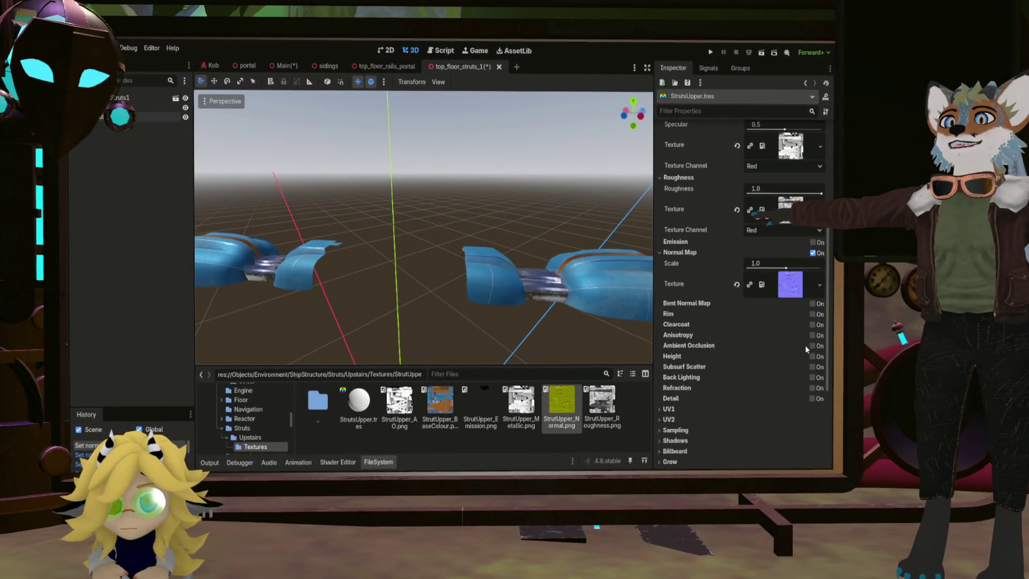
{"action": "left_click", "coordinate": [812, 346]}
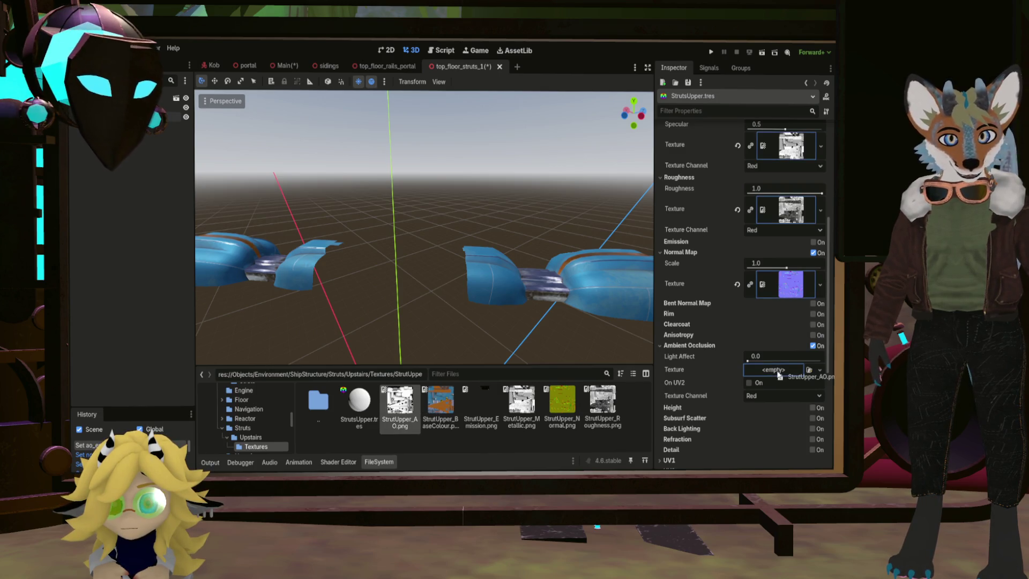
{"action": "left_click_drag", "start_coordinate": [778, 375], "coordinate": [776, 371]}
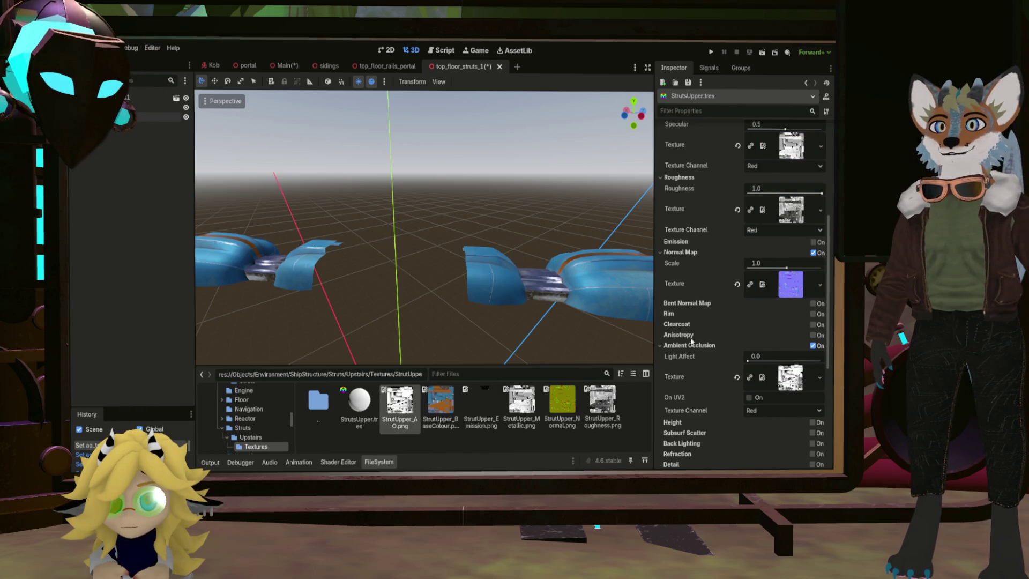
{"action": "middle_click_drag", "start_coordinate": [533, 274], "coordinate": [499, 290]}
{"action": "key", "text": "w"}
{"action": "right_click_drag", "start_coordinate": [500, 290], "coordinate": [500, 290]}
{"action": "middle_click_drag", "start_coordinate": [423, 225], "coordinate": [209, 203]}
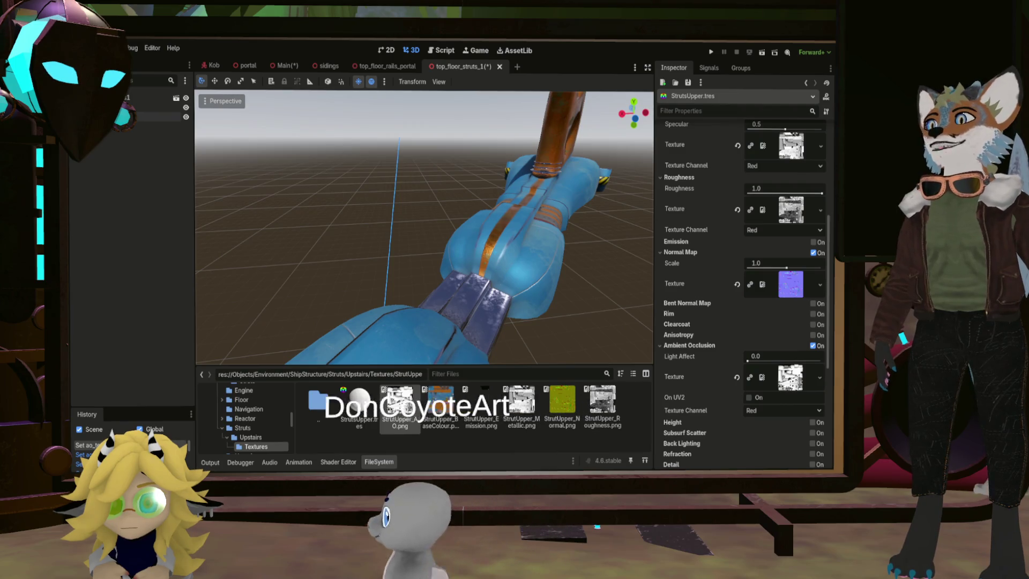
Step: Orbit toward the pipe and expand the strut material's Shading section
{"action": "mouse_move", "coordinate": [209, 203]}
{"action": "middle_mouse_down"}
{"action": "mouse_move", "coordinate": [222, 153]}
{"action": "mouse_move", "coordinate": [459, 261]}
{"action": "middle_mouse_up"}
{"action": "scroll", "coordinate": [689, 308], "scroll_direction": "up", "scroll_amount": 5}
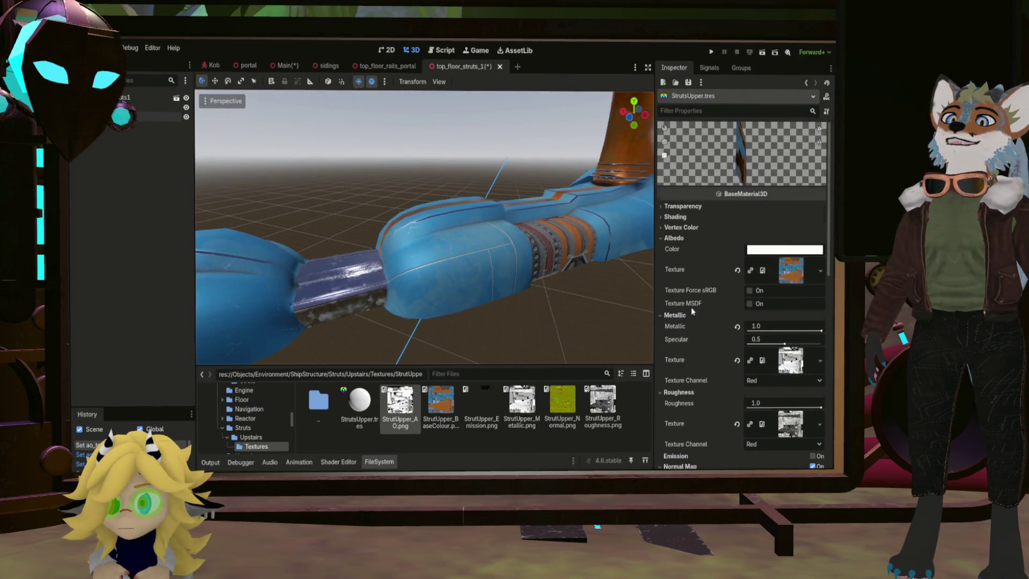
{"action": "left_click", "coordinate": [669, 207]}
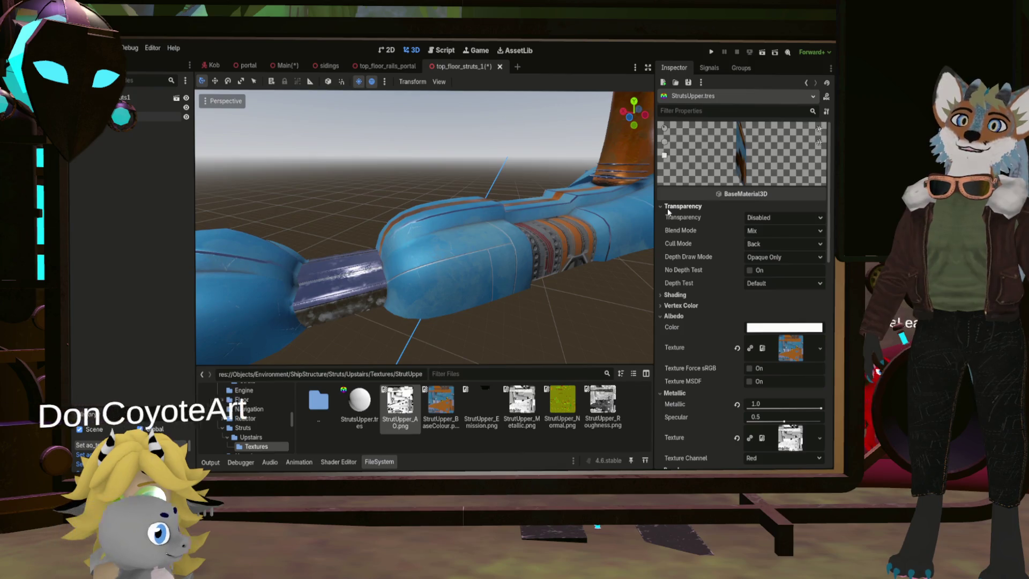
{"action": "left_click", "coordinate": [670, 206]}
{"action": "left_click", "coordinate": [674, 217]}
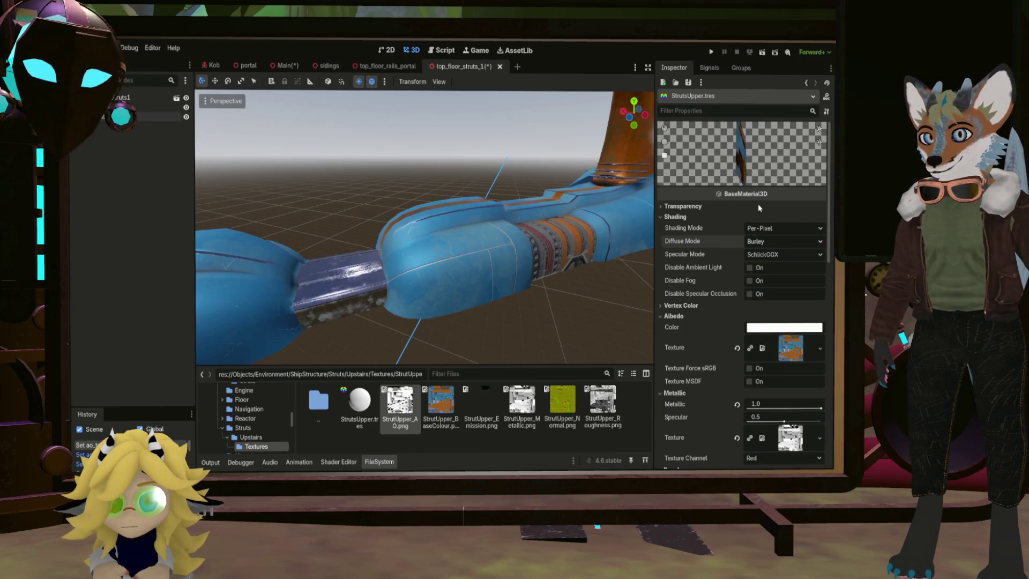
Step: Set the strut material's diffuse and specular modes to Toon
{"action": "left_click", "coordinate": [785, 241]}
{"action": "left_click", "coordinate": [753, 243]}
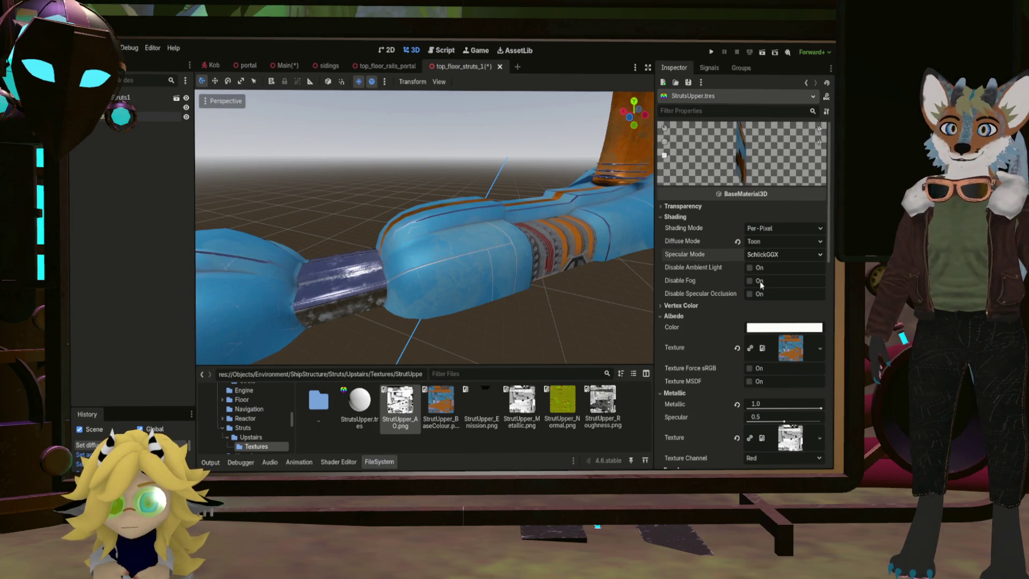
{"action": "left_click", "coordinate": [785, 255]}
{"action": "left_click", "coordinate": [755, 280]}
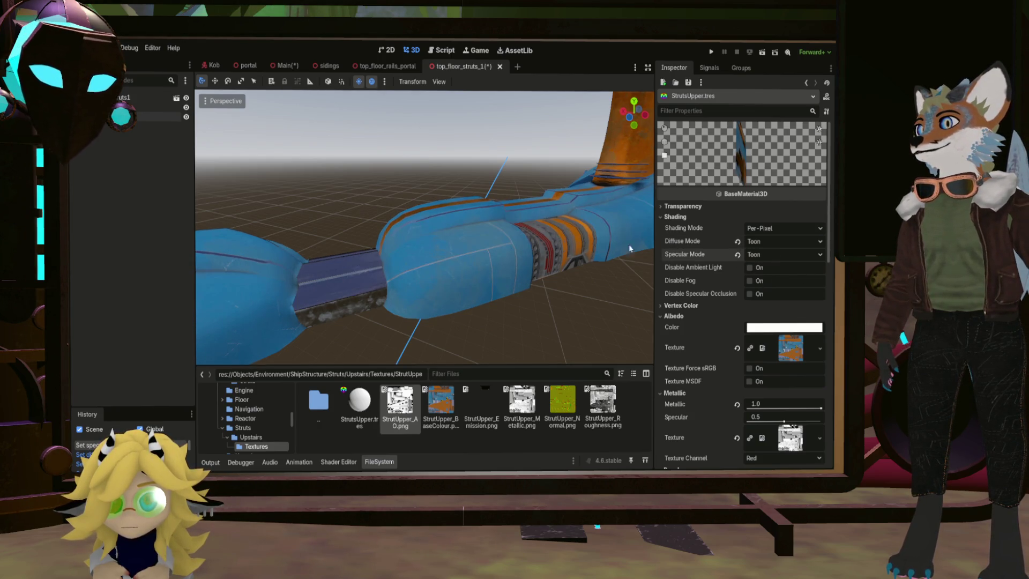
{"action": "mouse_move", "coordinate": [497, 232]}
{"action": "middle_mouse_down"}
{"action": "mouse_move", "coordinate": [439, 238]}
{"action": "mouse_move", "coordinate": [388, 227]}
{"action": "middle_mouse_up"}
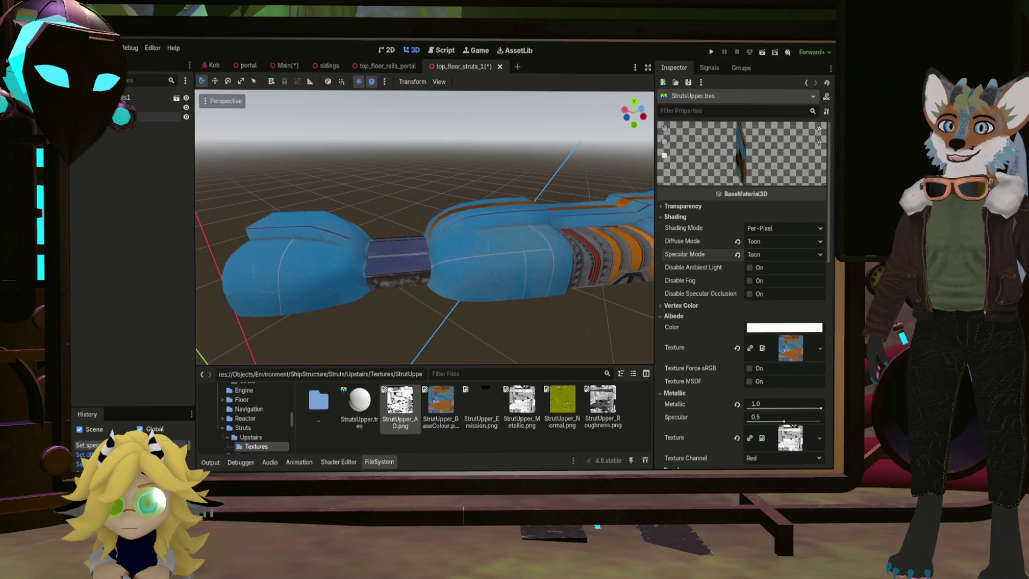
Step: Try Unshaded shading, then return shading mode to Per-Pixel and inspect the struts
{"action": "left_click", "coordinate": [760, 247]}
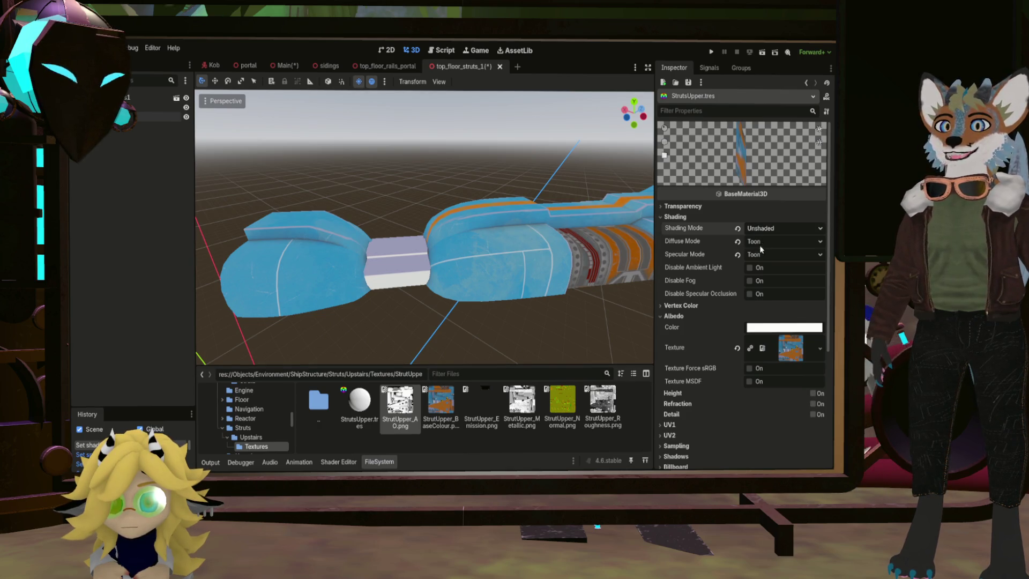
{"action": "left_click", "coordinate": [737, 228]}
{"action": "mouse_move", "coordinate": [428, 225]}
{"action": "middle_mouse_down"}
{"action": "mouse_move", "coordinate": [209, 182]}
{"action": "mouse_move", "coordinate": [322, 201]}
{"action": "mouse_move", "coordinate": [346, 169]}
{"action": "mouse_move", "coordinate": [646, 232]}
{"action": "middle_mouse_up"}
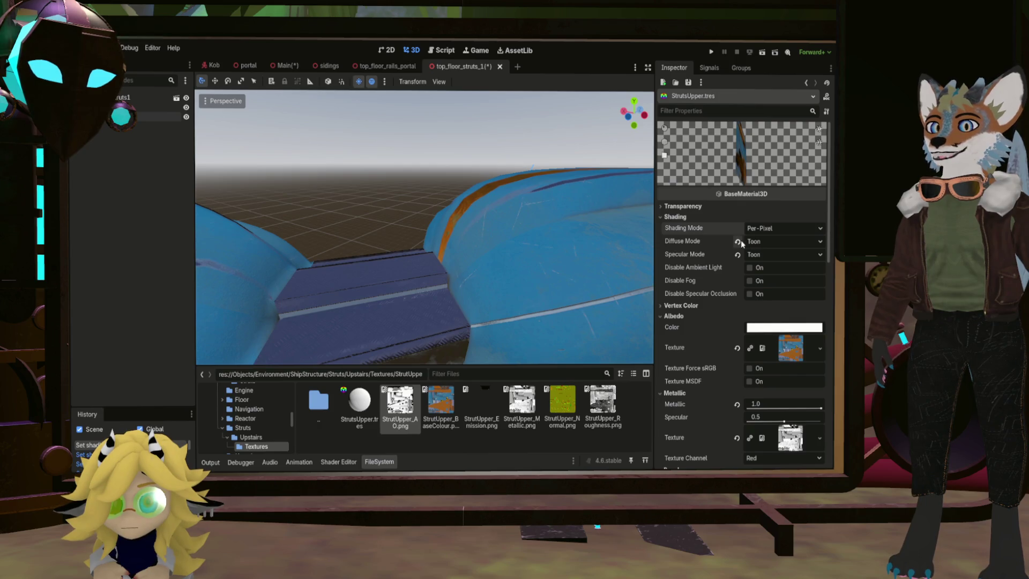
{"action": "middle_click_drag", "start_coordinate": [503, 221], "coordinate": [386, 169]}
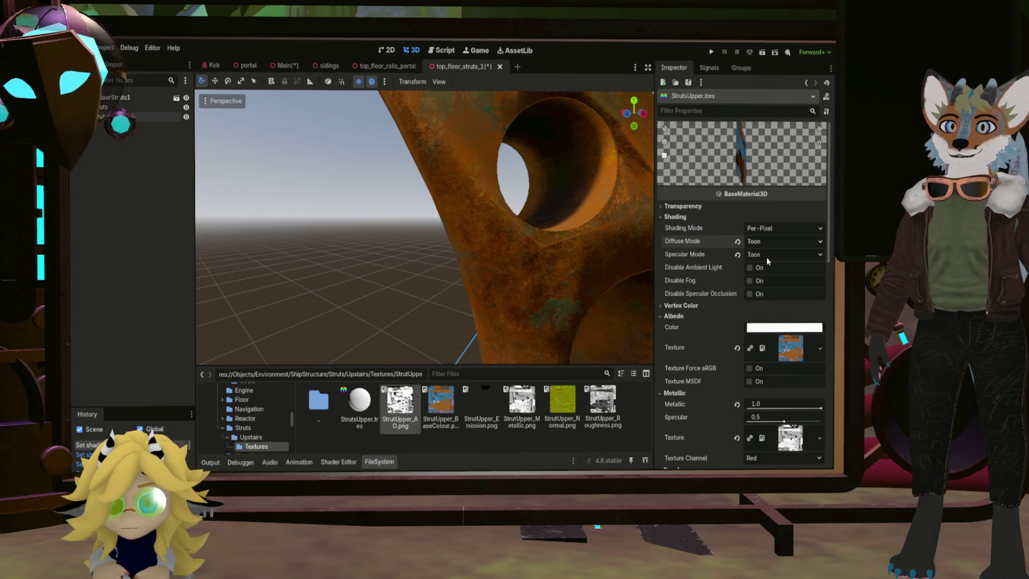
Step: Undo and redo the toon diffuse change to compare the strut's look
{"action": "key", "text": "ctrl+z"}
{"action": "mouse_move", "coordinate": [590, 221]}
{"action": "middle_mouse_down"}
{"action": "mouse_move", "coordinate": [381, 256]}
{"action": "mouse_move", "coordinate": [322, 252]}
{"action": "mouse_move", "coordinate": [365, 220]}
{"action": "mouse_move", "coordinate": [434, 198]}
{"action": "middle_mouse_up"}
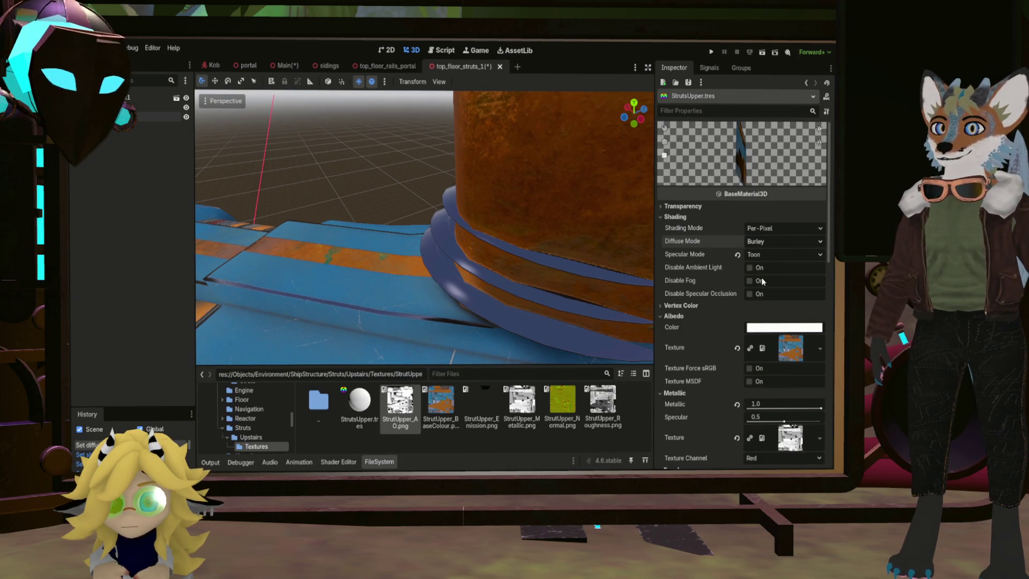
{"action": "key", "text": "ctrl+shift+z"}
{"action": "middle_click_drag", "start_coordinate": [454, 284], "coordinate": [509, 236]}
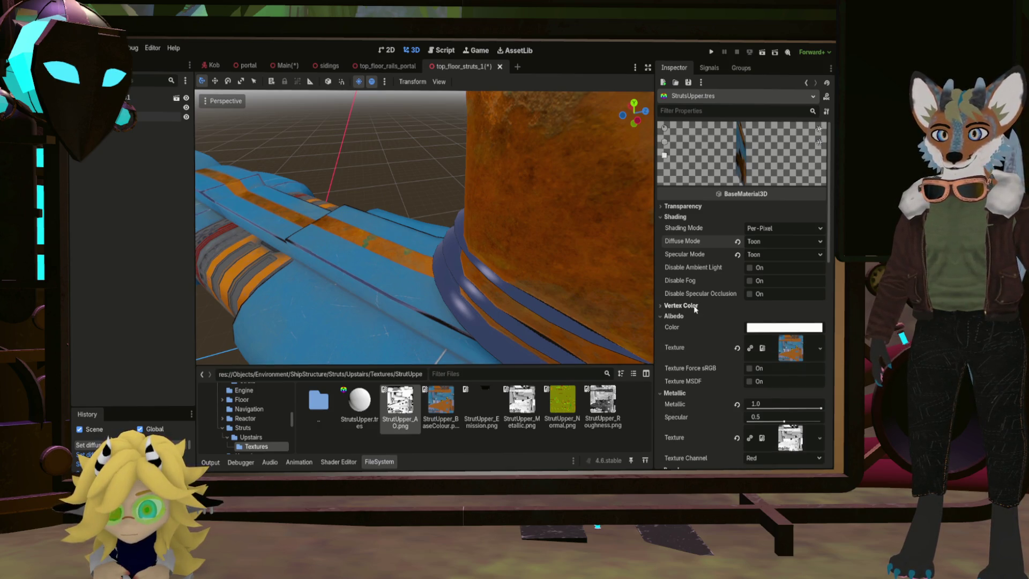
Step: Reset diffuse and specular modes to their defaults and save the struts scene
{"action": "left_click", "coordinate": [737, 242]}
{"action": "left_click", "coordinate": [737, 255]}
{"action": "mouse_move", "coordinate": [439, 262]}
{"action": "middle_mouse_down"}
{"action": "mouse_move", "coordinate": [383, 246]}
{"action": "mouse_move", "coordinate": [423, 255]}
{"action": "middle_mouse_up"}
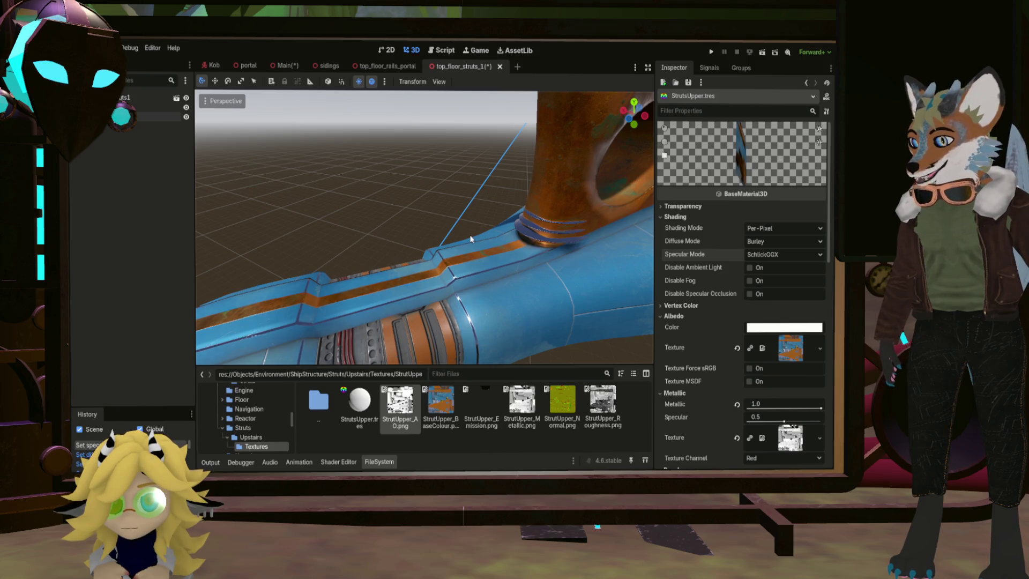
{"action": "key", "text": "ctrl+s"}
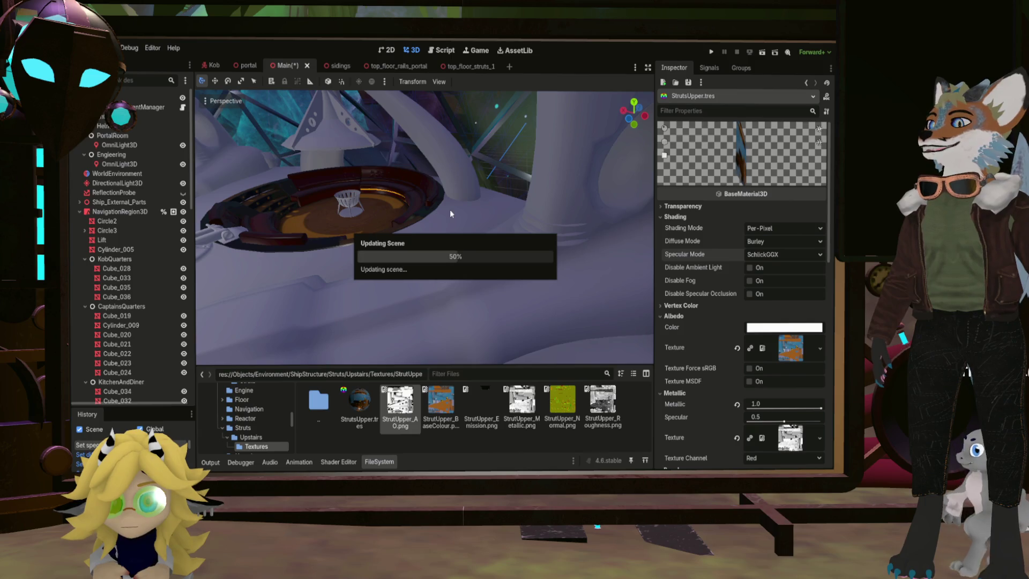
Step: Select StrutsUpper.tres and set diffuse and specular to Toon, shading mode to Unshaded
{"action": "right_click_drag", "start_coordinate": [449, 210], "coordinate": [449, 210]}
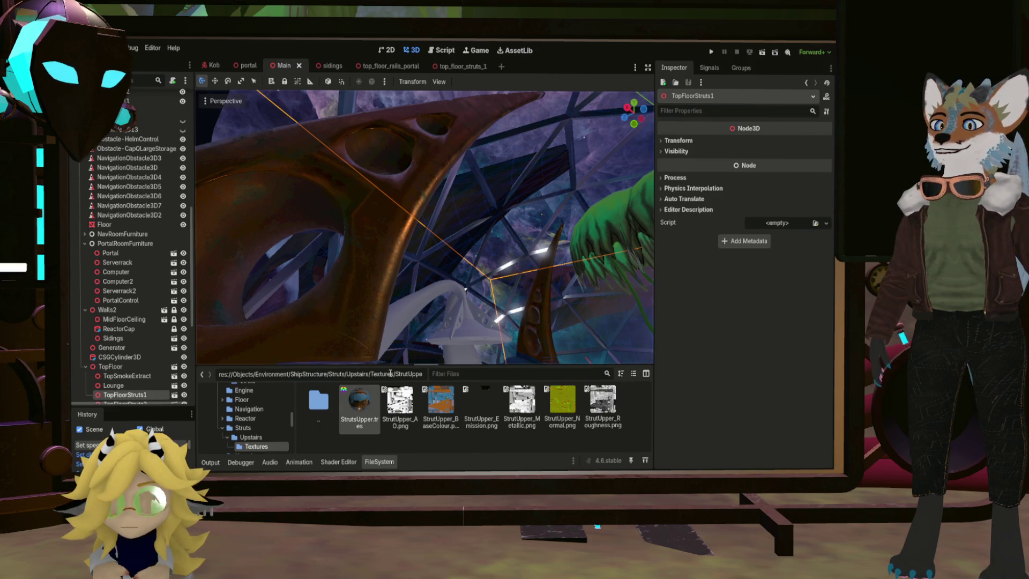
{"action": "left_click", "coordinate": [363, 407]}
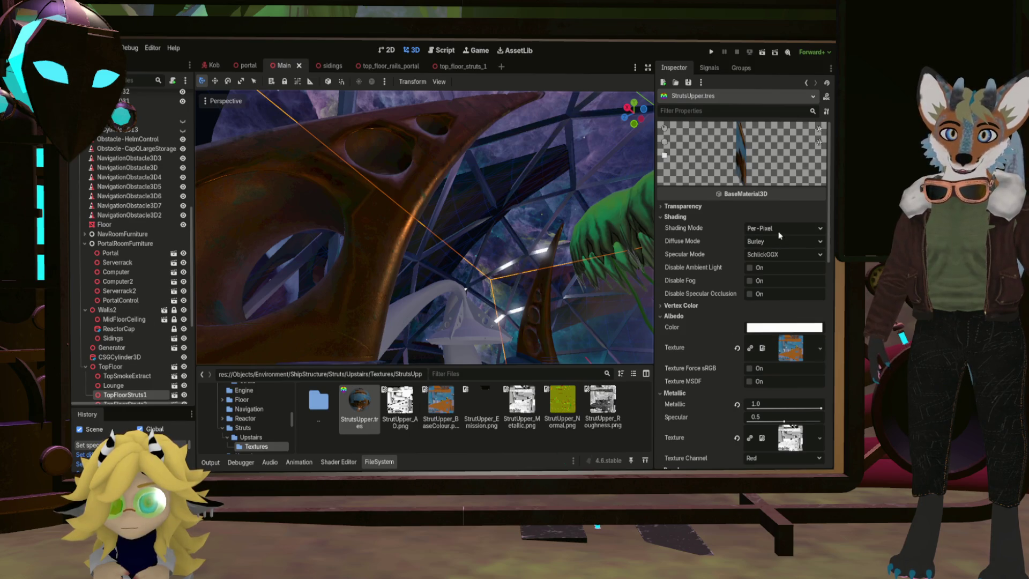
{"action": "left_click", "coordinate": [763, 288]}
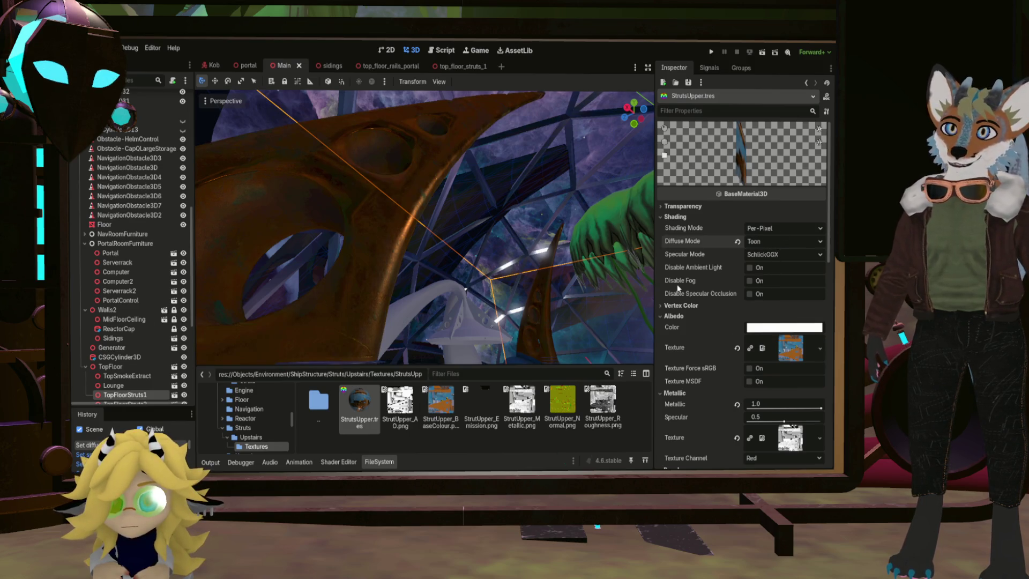
{"action": "left_click", "coordinate": [774, 285]}
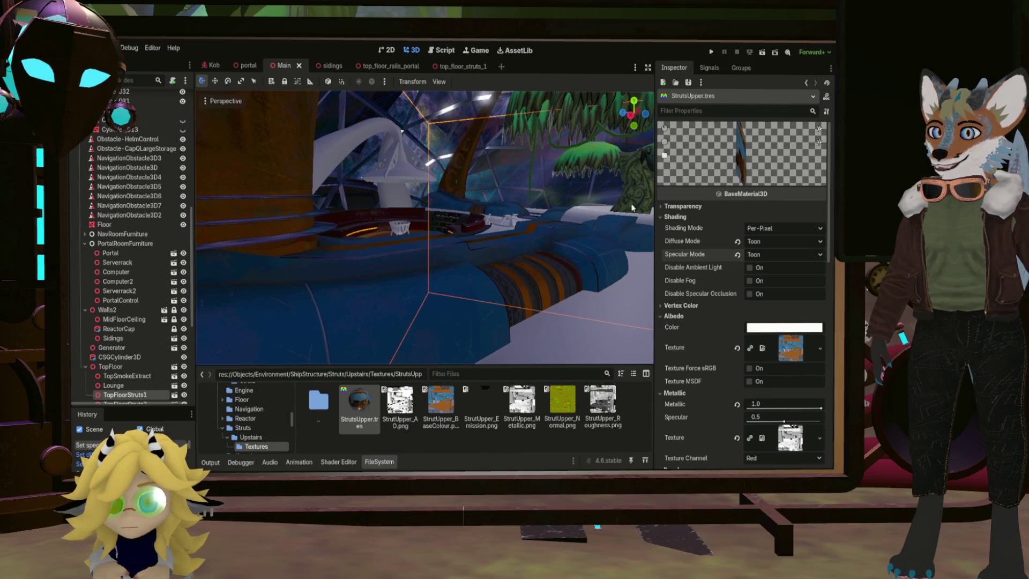
{"action": "left_click", "coordinate": [779, 232]}
{"action": "left_click", "coordinate": [767, 242]}
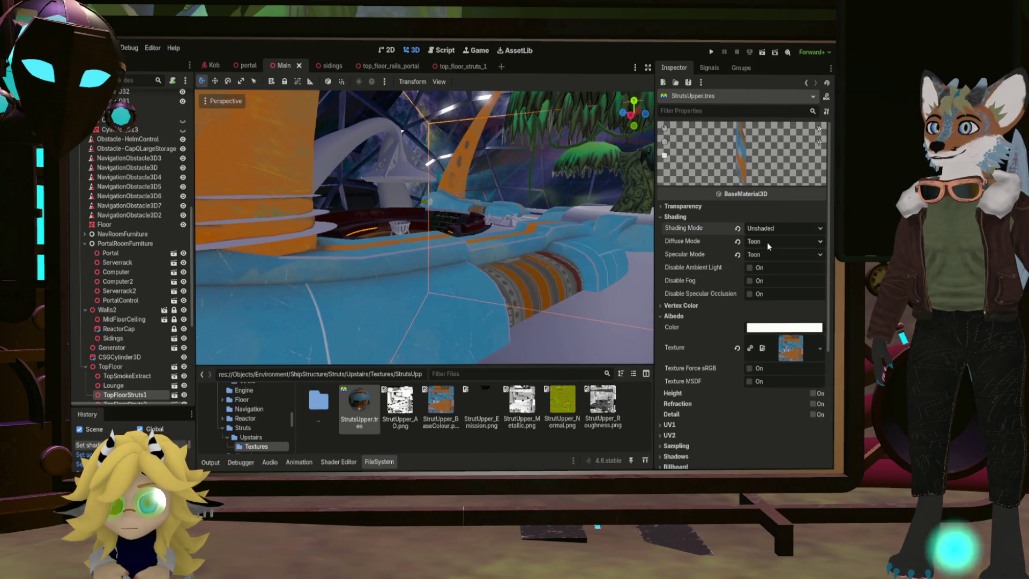
Step: Try enabling Refraction on the StrutsUpper material, leaving it turned off
{"action": "right_click_drag", "start_coordinate": [498, 226], "coordinate": [498, 225]}
{"action": "right_click_drag", "start_coordinate": [416, 262], "coordinate": [416, 262]}
{"action": "right_click_drag", "start_coordinate": [598, 252], "coordinate": [598, 251]}
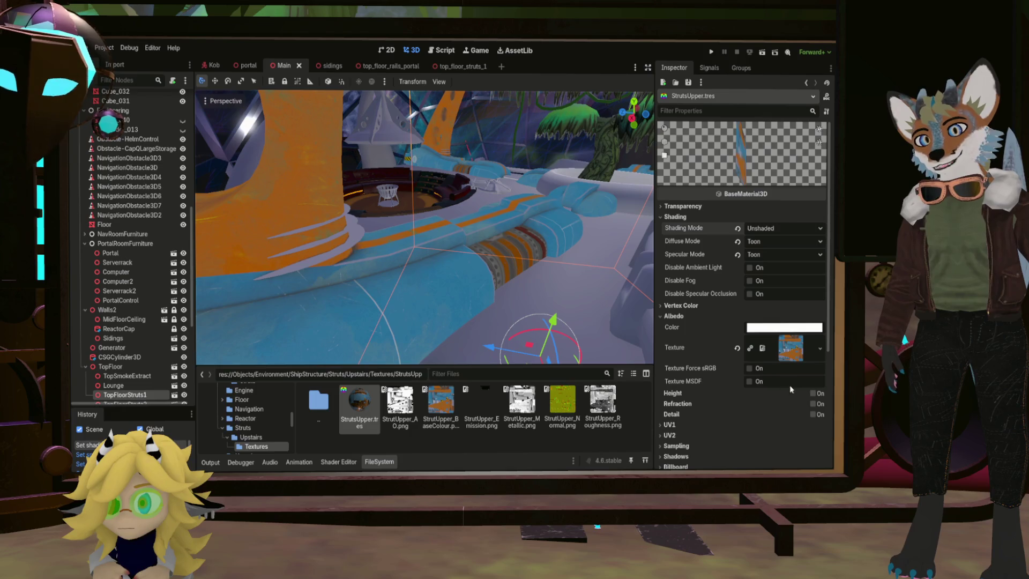
{"action": "left_click", "coordinate": [813, 404]}
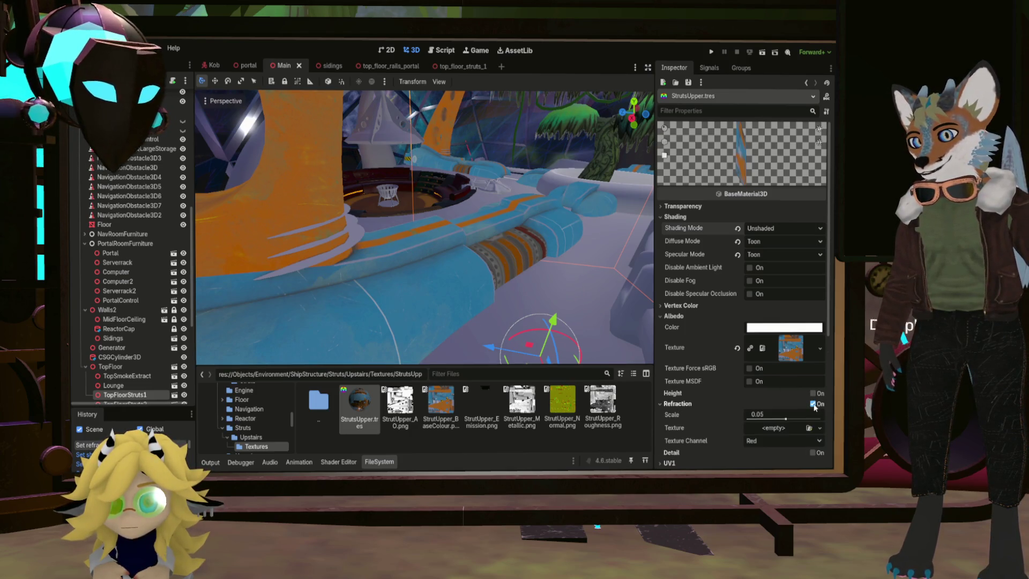
{"action": "left_click", "coordinate": [813, 404]}
{"action": "left_click", "coordinate": [813, 404]}
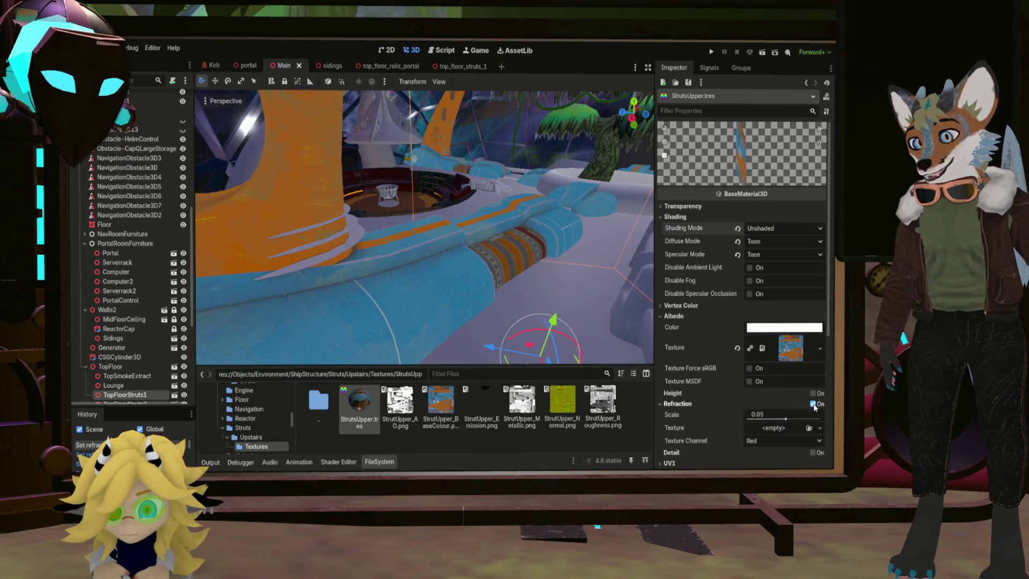
{"action": "left_click", "coordinate": [813, 404]}
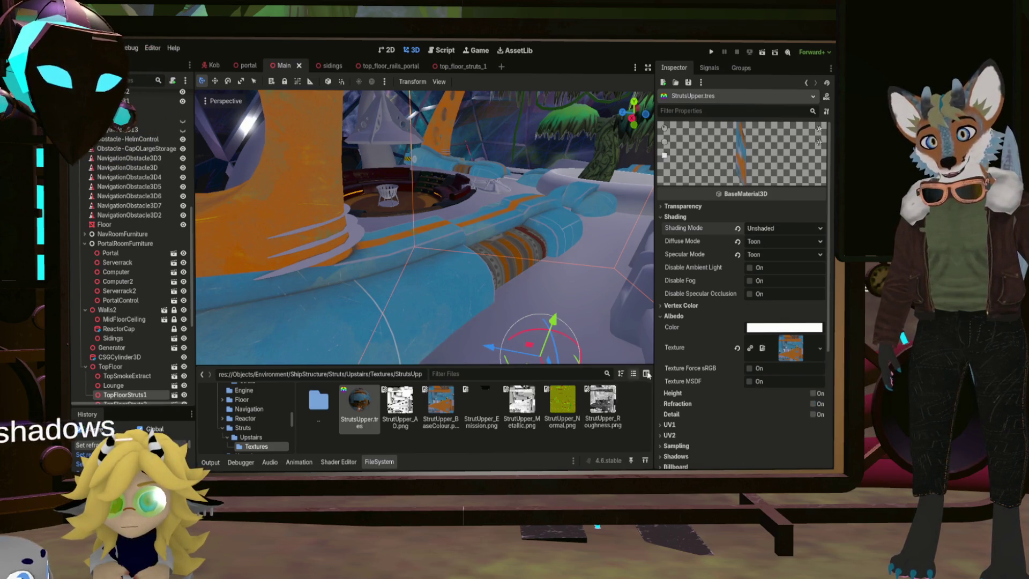
Step: Toggle the Detail layer on and off, then revert specular mode to SchlickGGX
{"action": "left_click", "coordinate": [813, 415]}
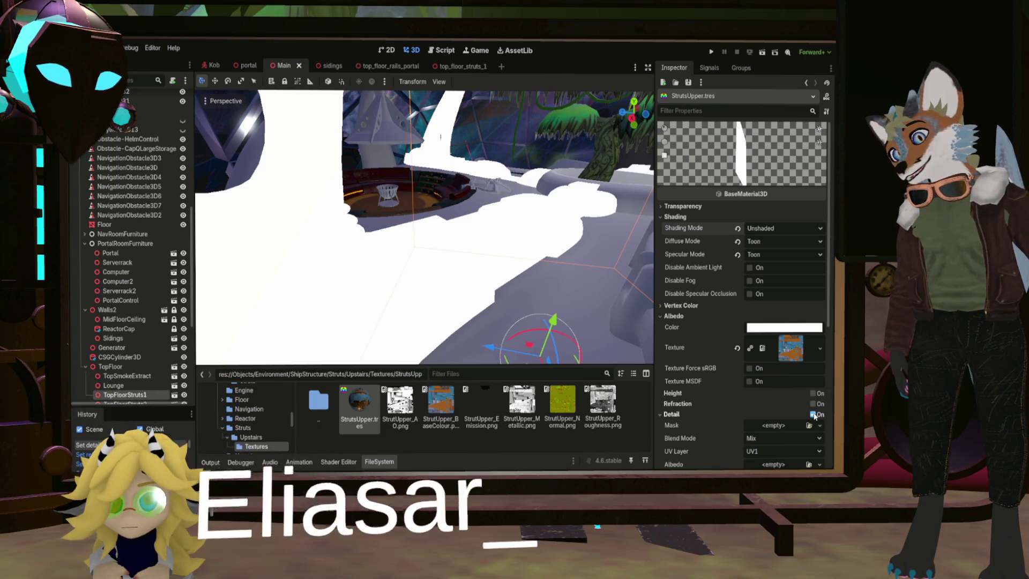
{"action": "left_click", "coordinate": [813, 414]}
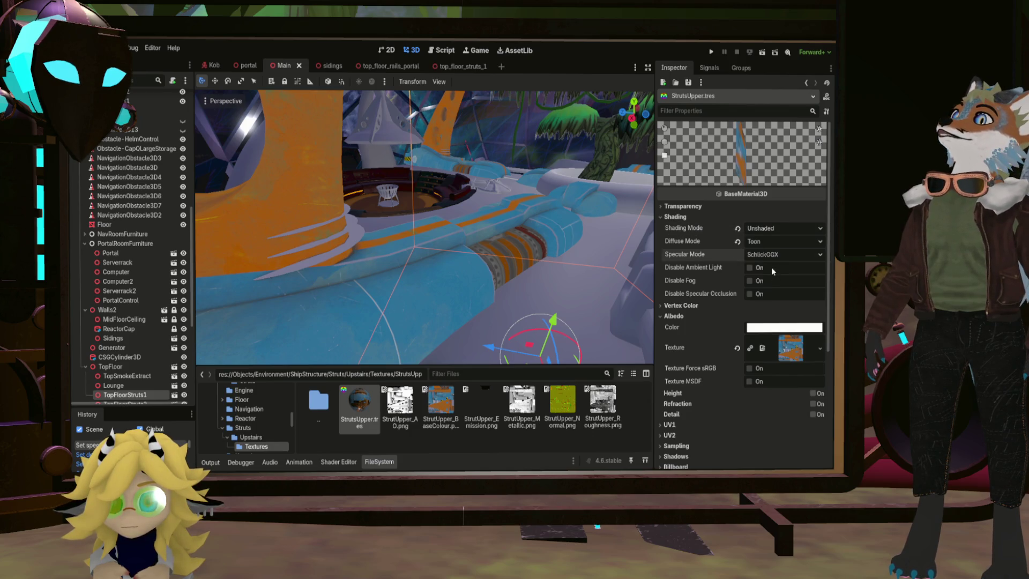
{"action": "left_click", "coordinate": [737, 255]}
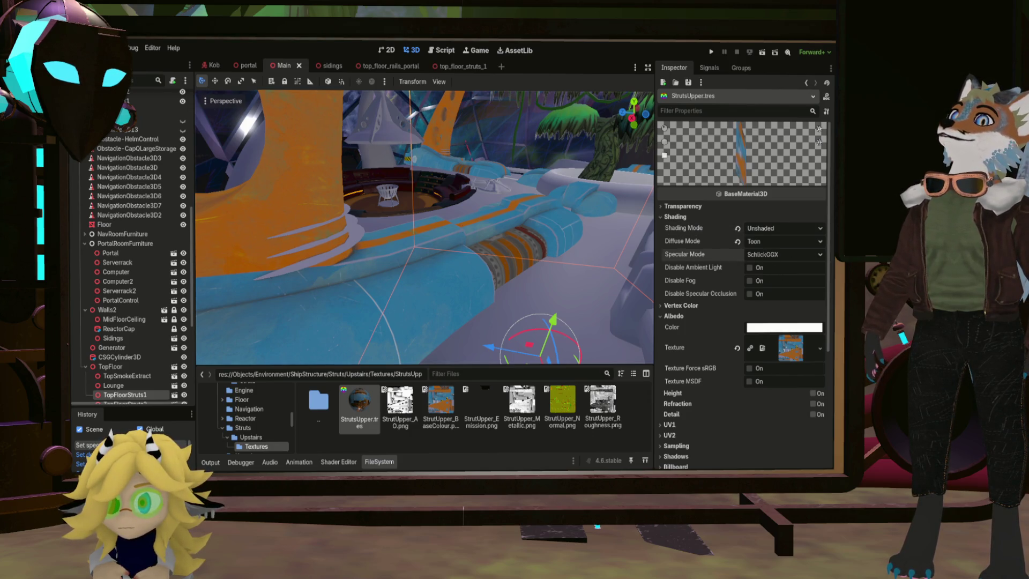
Step: Undo the material changes until shading mode is back to Per-Pixel
{"action": "key", "text": "f"}
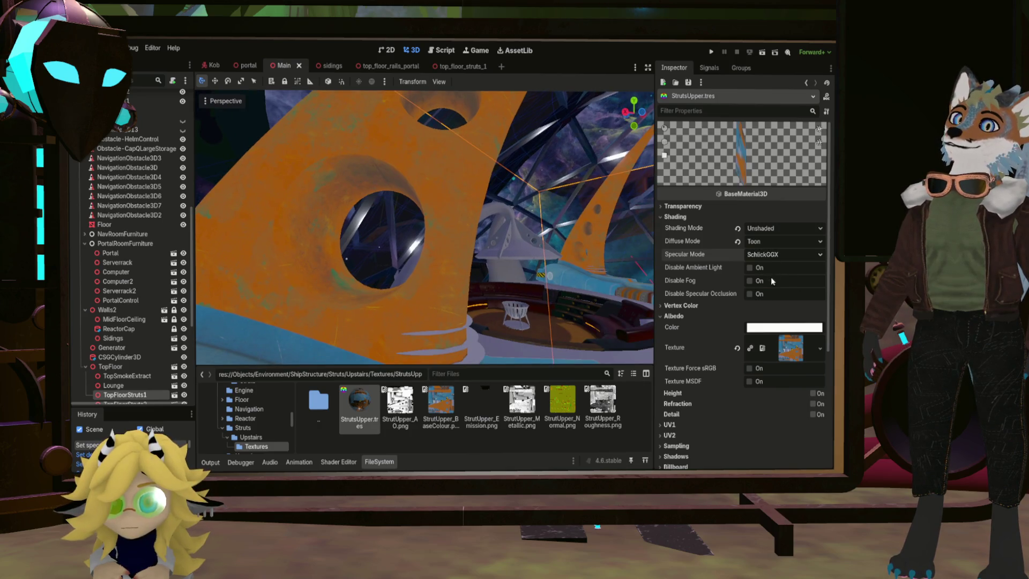
{"action": "key", "text": "ctrl+z"}
{"action": "key", "text": "ctrl+z"}
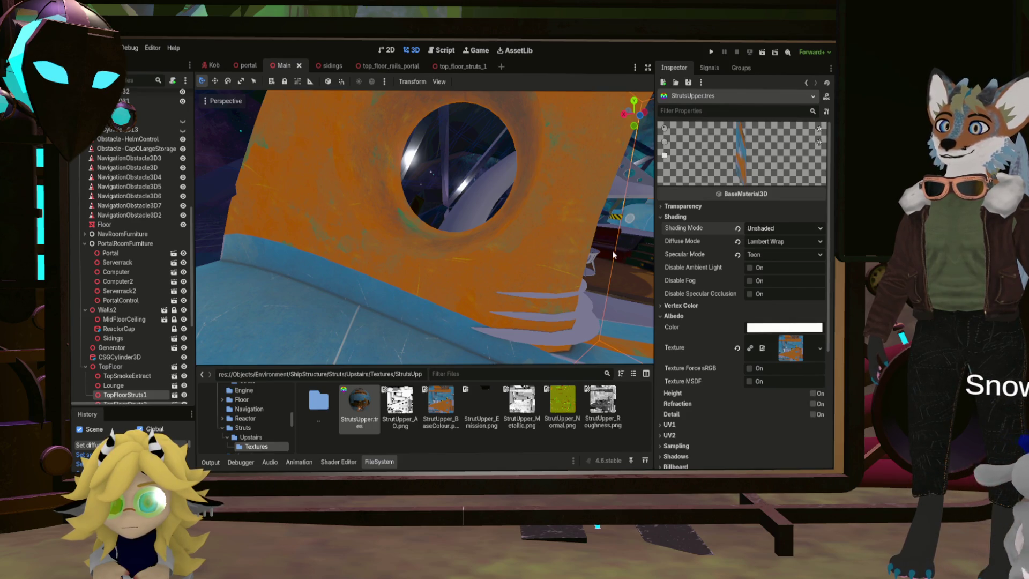
{"action": "key", "text": "ctrl+z"}
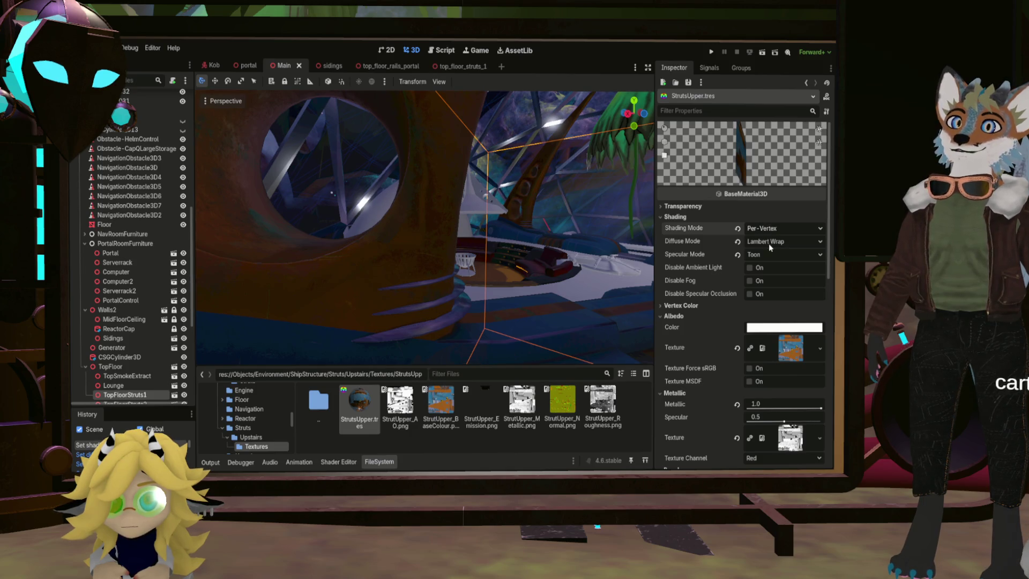
{"action": "key", "text": "ctrl+z"}
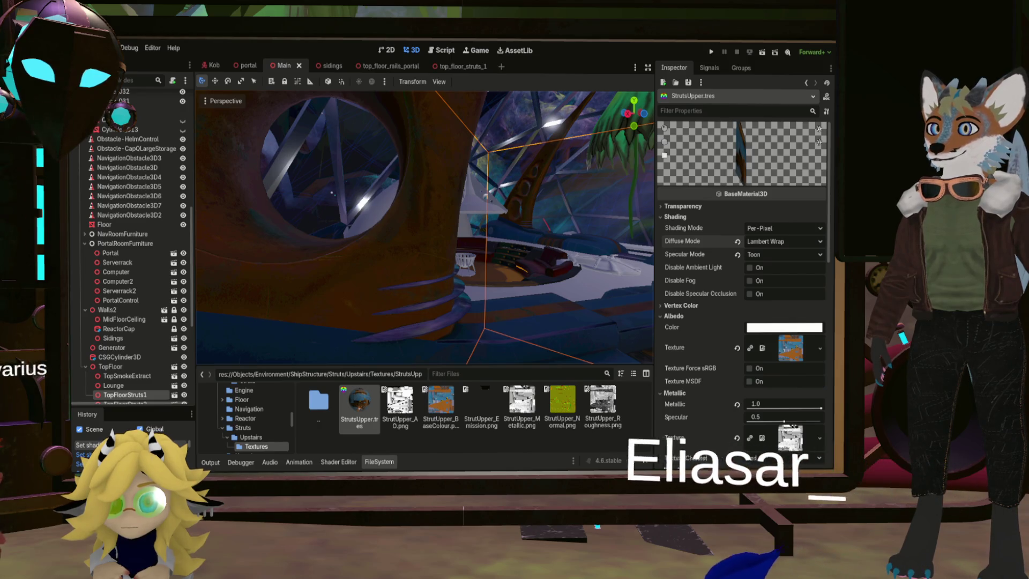
{"action": "mouse_move", "coordinate": [423, 225]}
{"action": "middle_mouse_down"}
{"action": "mouse_move", "coordinate": [431, 289]}
{"action": "mouse_move", "coordinate": [453, 203]}
{"action": "mouse_move", "coordinate": [464, 246]}
{"action": "mouse_move", "coordinate": [474, 204]}
{"action": "mouse_move", "coordinate": [477, 215]}
{"action": "middle_mouse_up"}
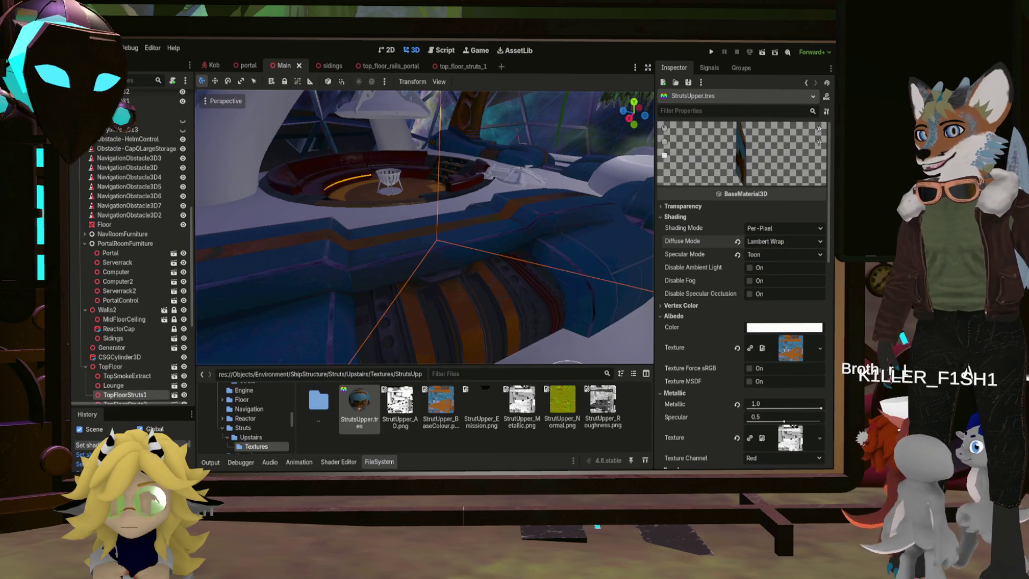
Step: Set the StrutsUpper material's diffuse and specular modes to Toon
{"action": "left_click", "coordinate": [773, 242]}
{"action": "left_click", "coordinate": [771, 284]}
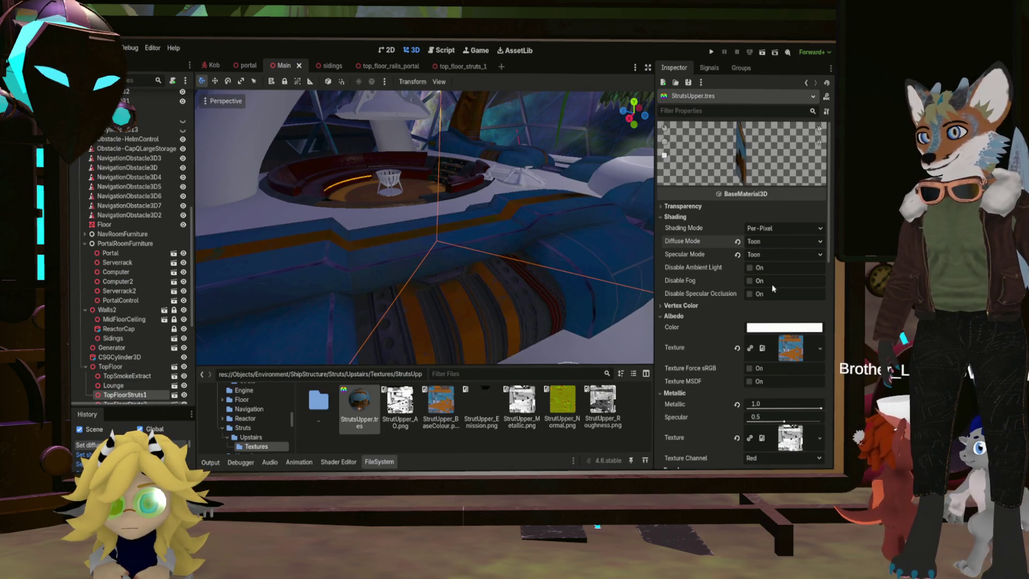
{"action": "middle_click_drag", "start_coordinate": [423, 225], "coordinate": [424, 214]}
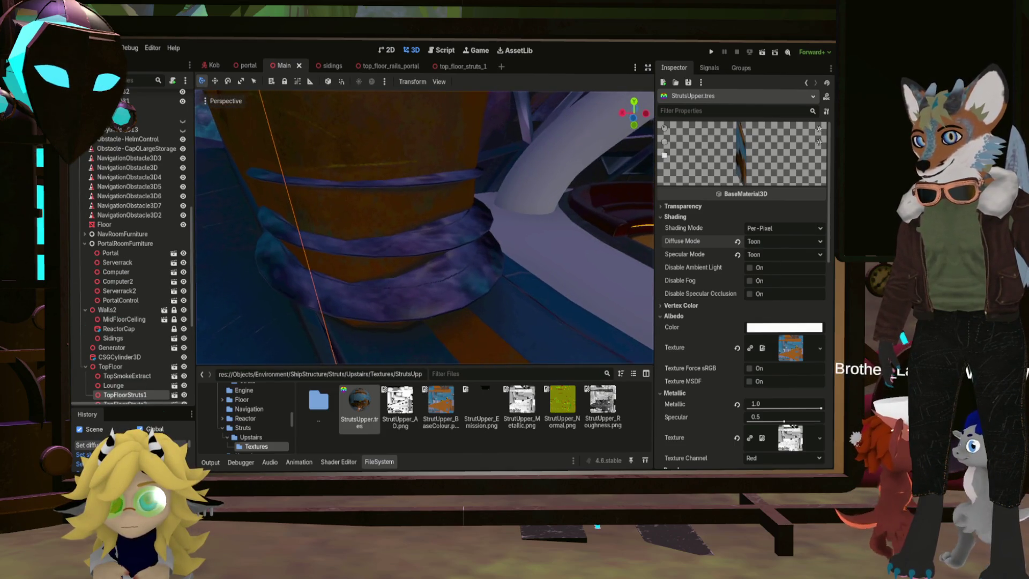
{"action": "middle_click_drag", "start_coordinate": [467, 252], "coordinate": [475, 257]}
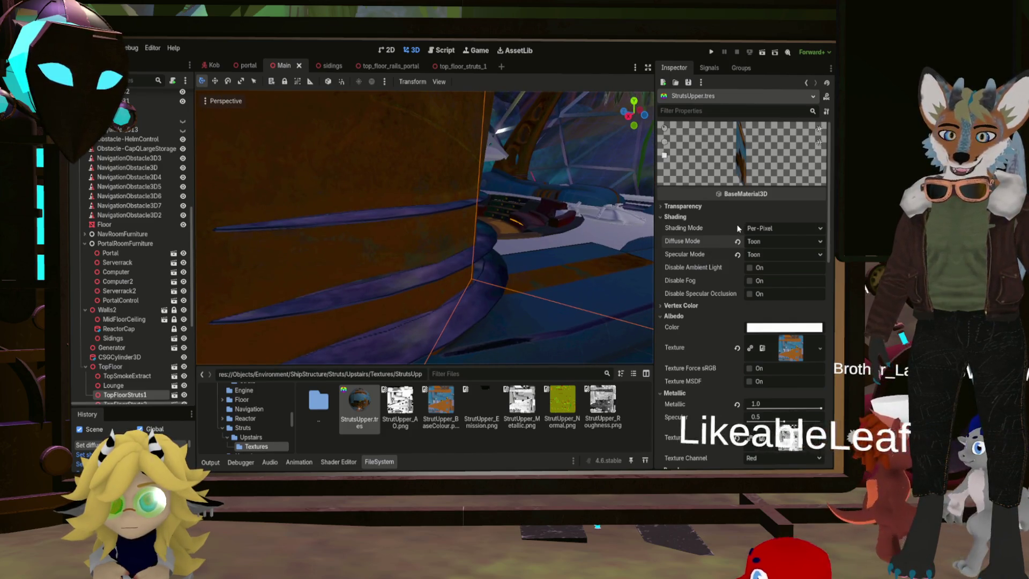
{"action": "mouse_move", "coordinate": [423, 225]}
{"action": "middle_mouse_down"}
{"action": "mouse_move", "coordinate": [380, 234]}
{"action": "mouse_move", "coordinate": [423, 221]}
{"action": "mouse_move", "coordinate": [400, 186]}
{"action": "middle_mouse_up"}
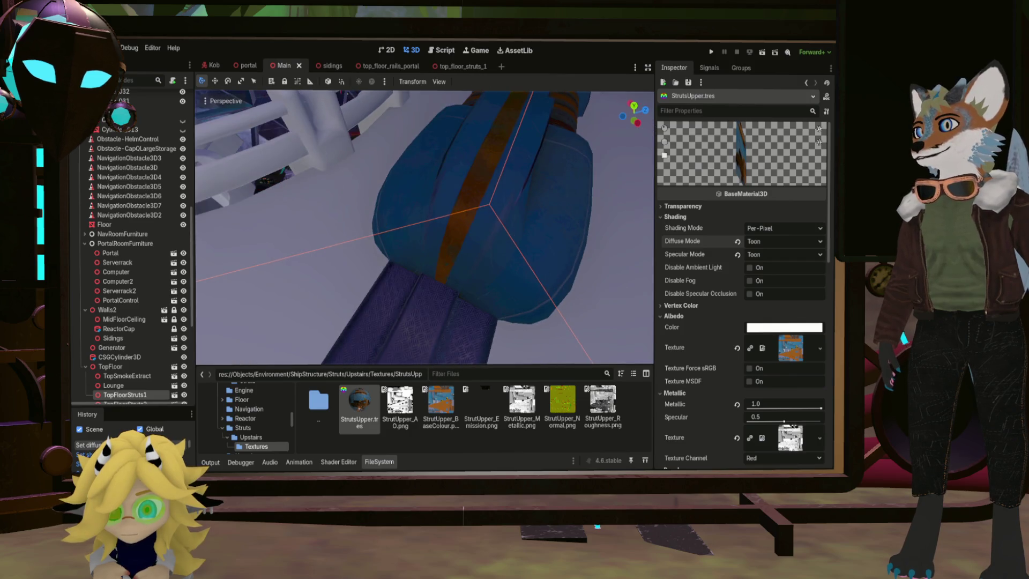
Step: Orbit around the blue strut, tree planter and brazier to inspect the toon shading
{"action": "middle_click_drag", "start_coordinate": [400, 186], "coordinate": [388, 172]}
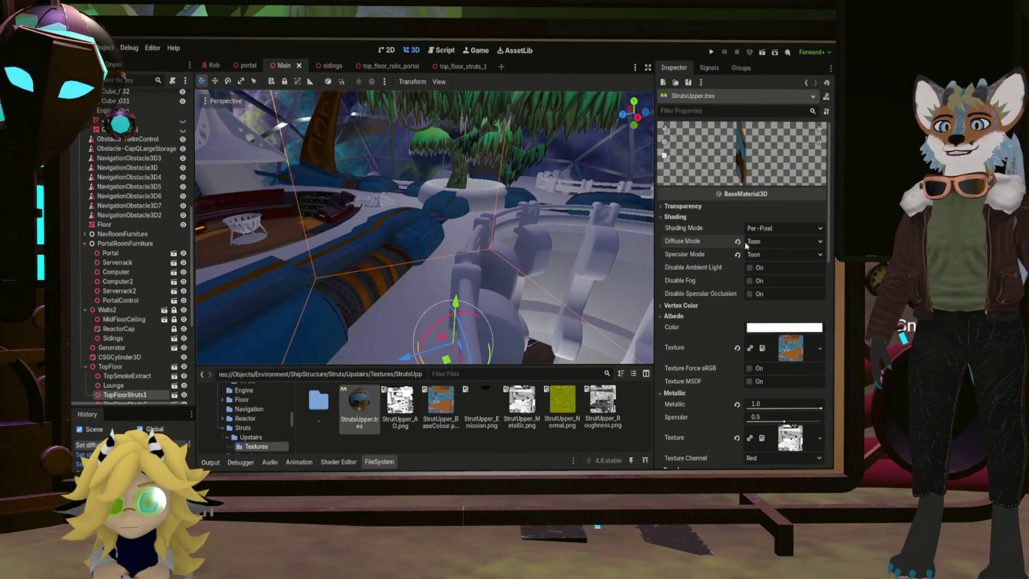
{"action": "mouse_move", "coordinate": [395, 268]}
{"action": "middle_mouse_down"}
{"action": "mouse_move", "coordinate": [335, 222]}
{"action": "mouse_move", "coordinate": [408, 225]}
{"action": "mouse_move", "coordinate": [429, 214]}
{"action": "mouse_move", "coordinate": [414, 216]}
{"action": "middle_mouse_up"}
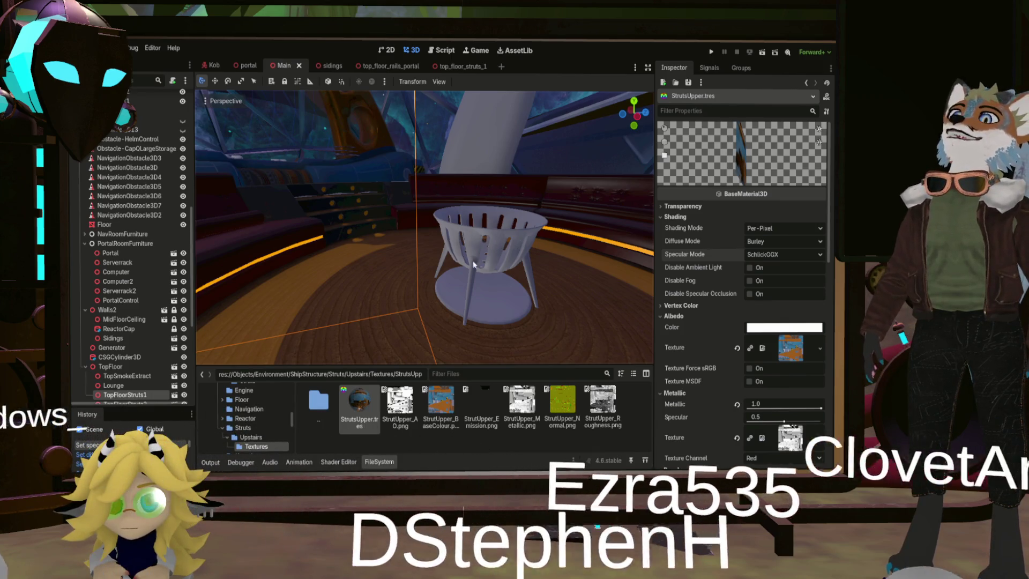
{"action": "mouse_move", "coordinate": [465, 240]}
{"action": "middle_mouse_down"}
{"action": "mouse_move", "coordinate": [465, 284]}
{"action": "mouse_move", "coordinate": [445, 317]}
{"action": "mouse_move", "coordinate": [397, 213]}
{"action": "middle_mouse_up"}
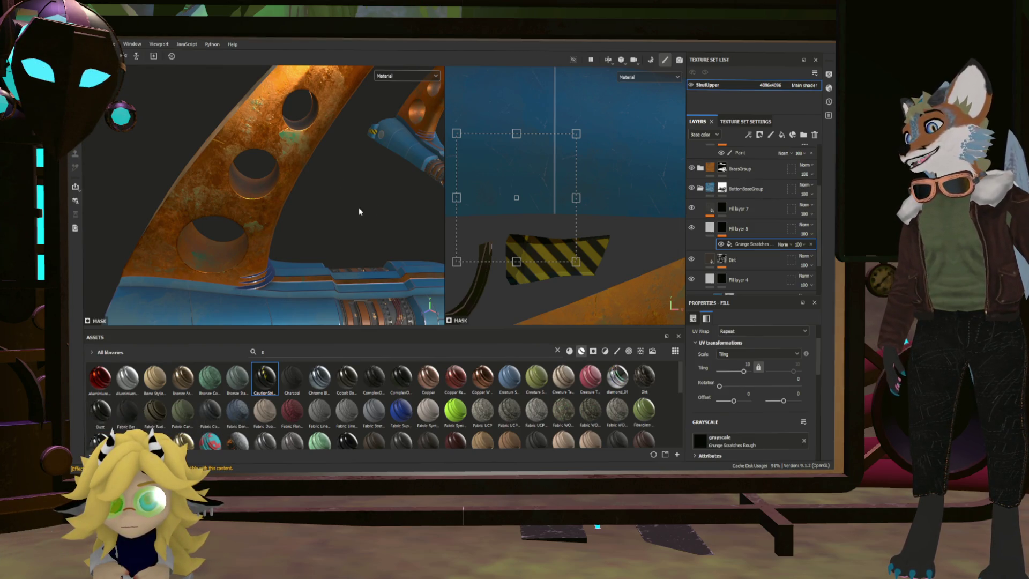
Step: Save the StrutUpper project, then frame the brazier and show its Texture Set Settings
{"action": "mouse_move", "coordinate": [353, 206]}
{"action": "left_mouse_down", "text": "alt"}
{"action": "mouse_move", "coordinate": [379, 204]}
{"action": "mouse_move", "coordinate": [211, 211]}
{"action": "mouse_move", "coordinate": [402, 231]}
{"action": "mouse_move", "coordinate": [232, 234]}
{"action": "left_mouse_up", "text": "alt"}
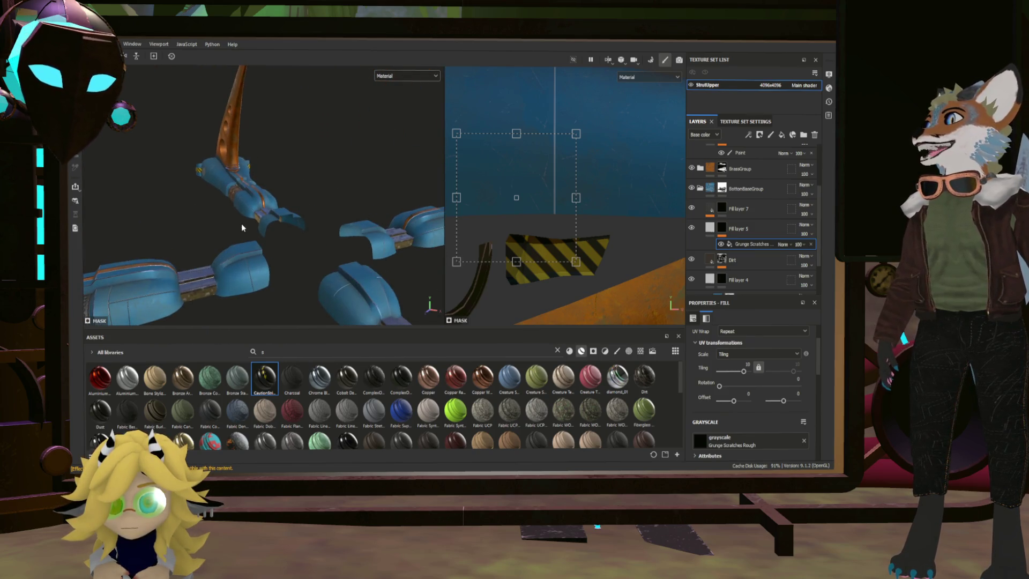
{"action": "key", "text": "ctrl+s"}
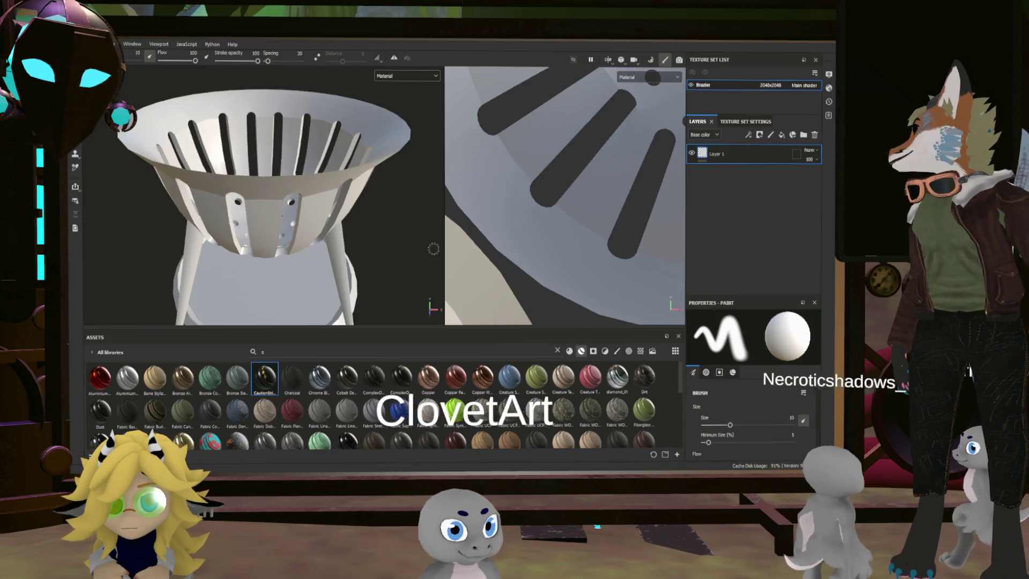
{"action": "key", "text": "f"}
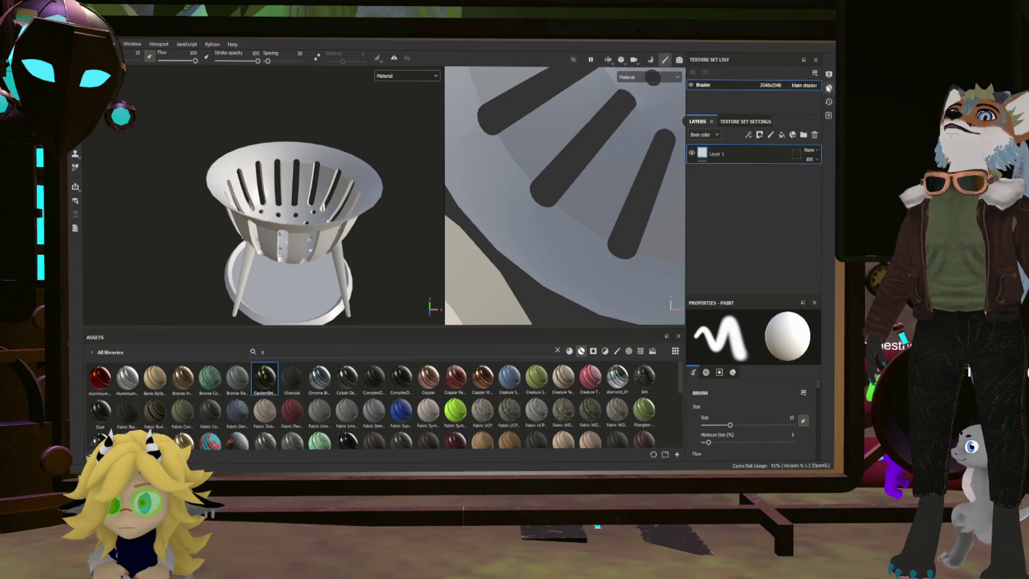
{"action": "left_click", "coordinate": [764, 121]}
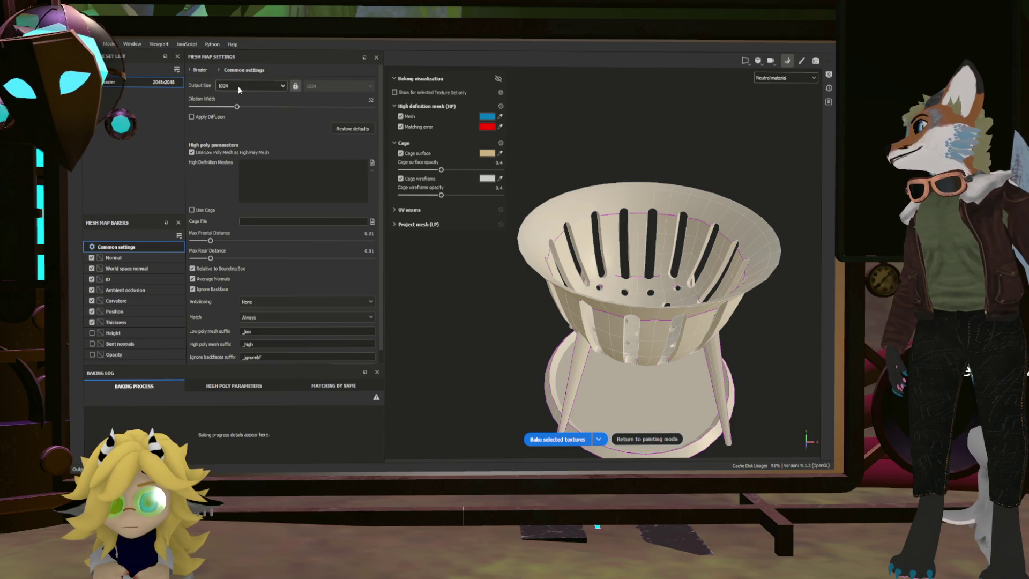
Step: Bake only Normal, Ambient occlusion and Curvature maps for the brazier
{"action": "left_click", "coordinate": [94, 322]}
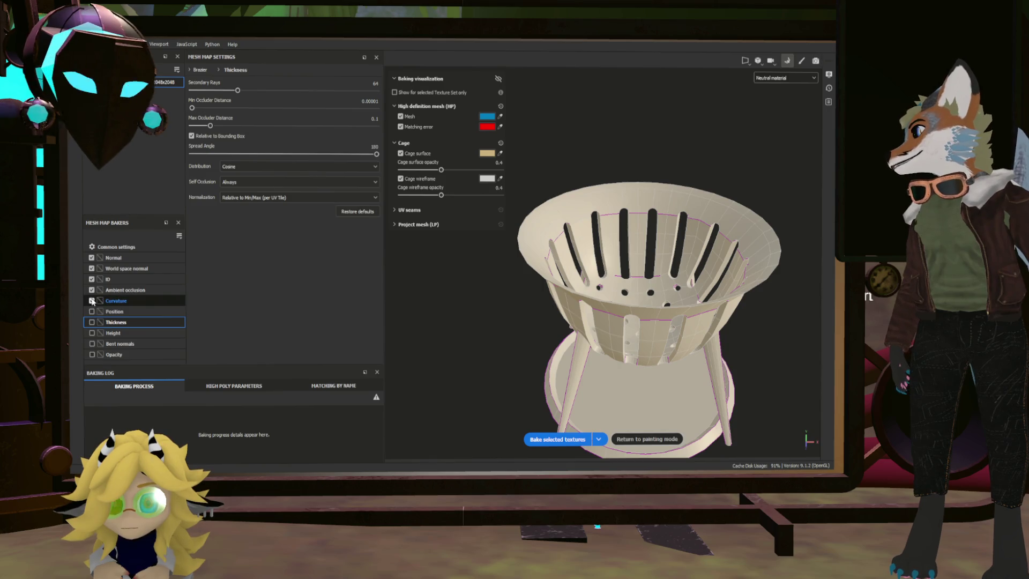
{"action": "left_click", "coordinate": [91, 279]}
{"action": "left_click", "coordinate": [91, 268]}
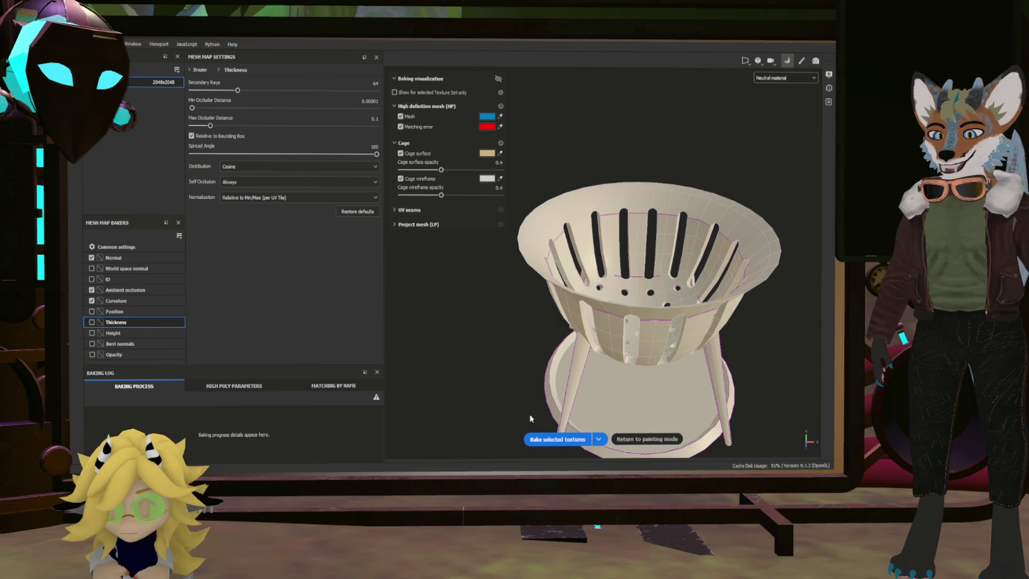
{"action": "left_click", "coordinate": [557, 440]}
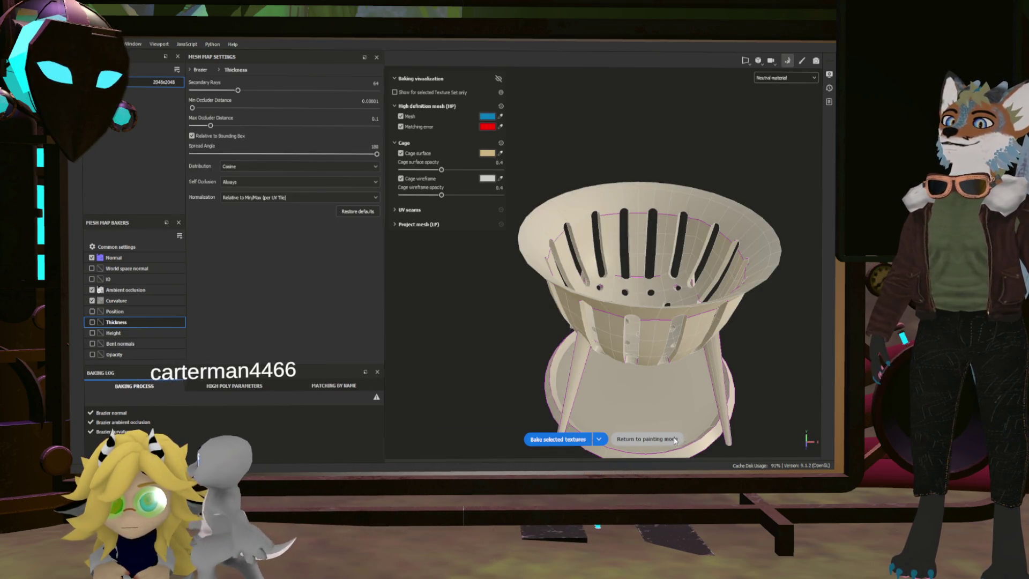
Step: Return to painting mode and delete Layer 1 from the brazier's layer stack
{"action": "left_click", "coordinate": [646, 439]}
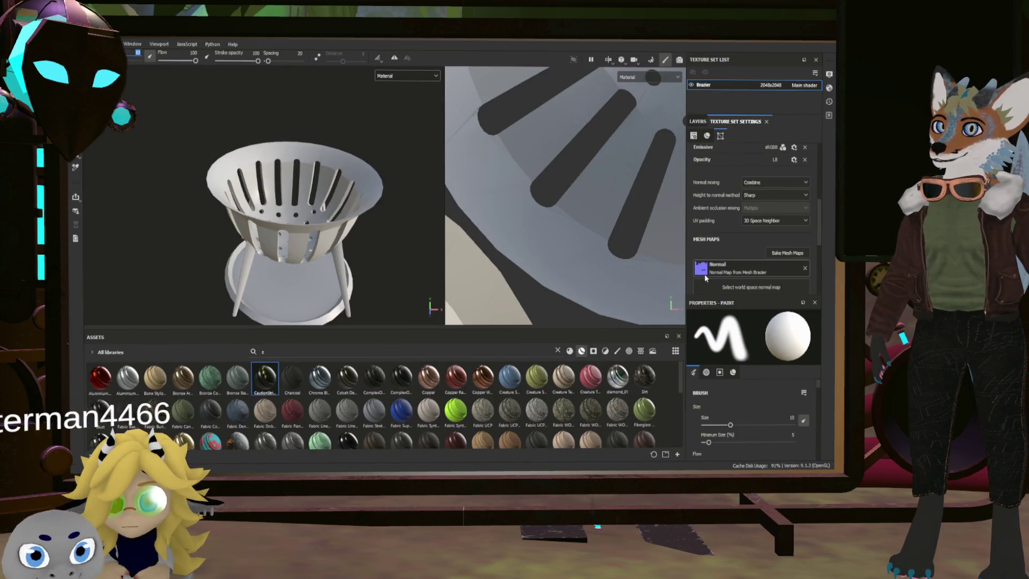
{"action": "left_click", "coordinate": [699, 122]}
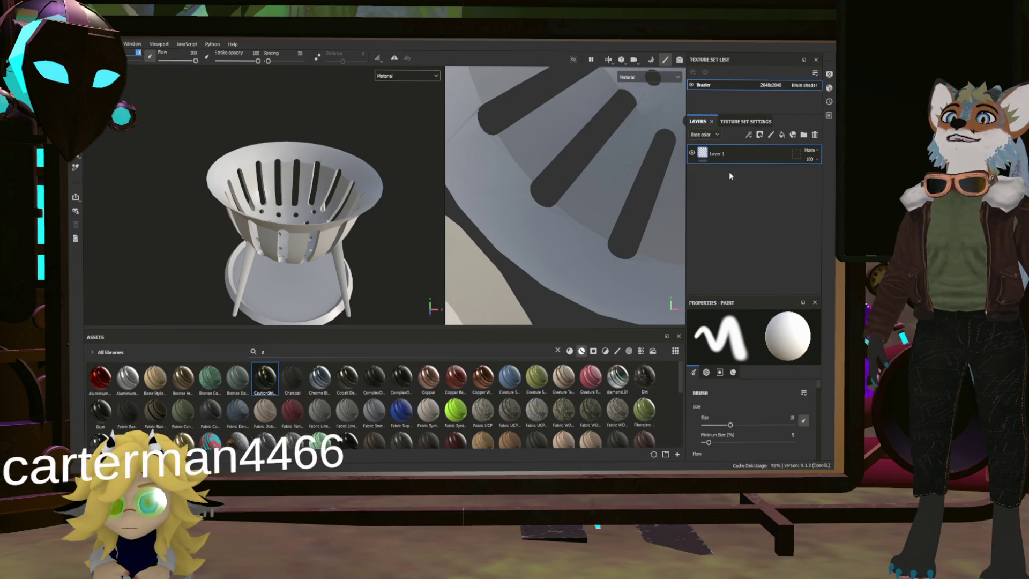
{"action": "left_click", "coordinate": [814, 134]}
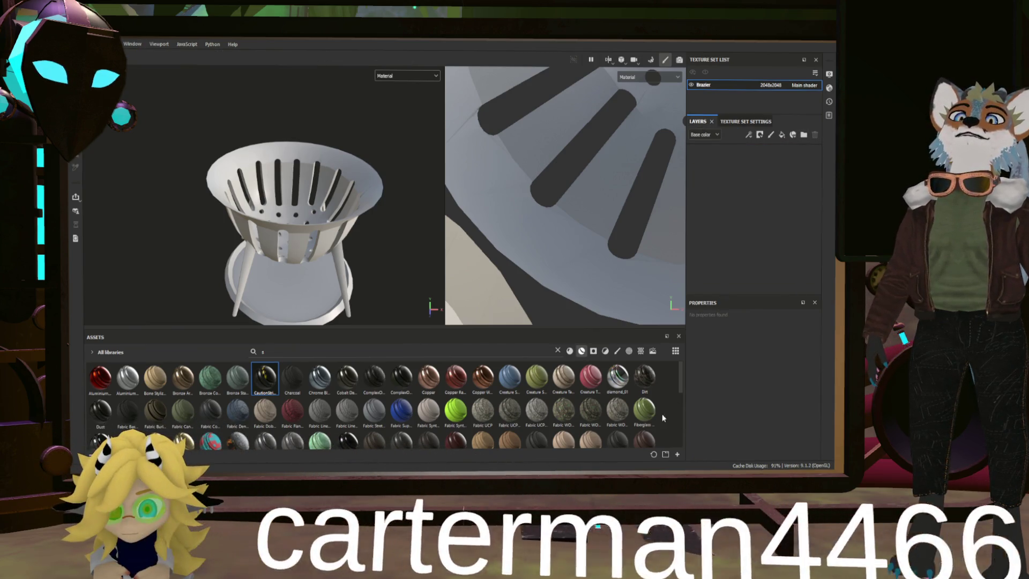
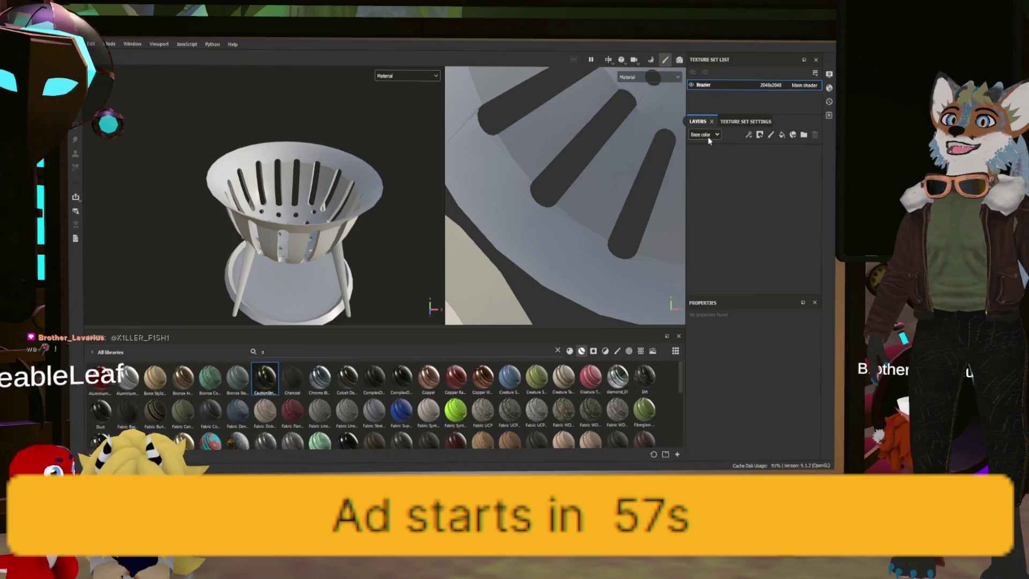
Step: Add a fill layer with the height channel disabled and a dark base colour
{"action": "left_click", "coordinate": [781, 135]}
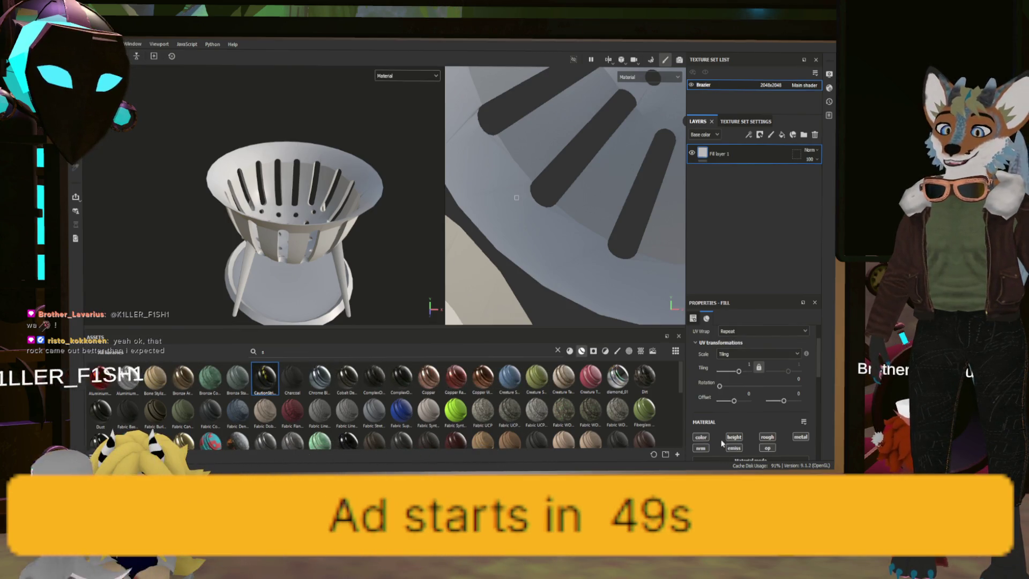
{"action": "scroll", "coordinate": [710, 440], "scroll_direction": "down", "scroll_amount": 3}
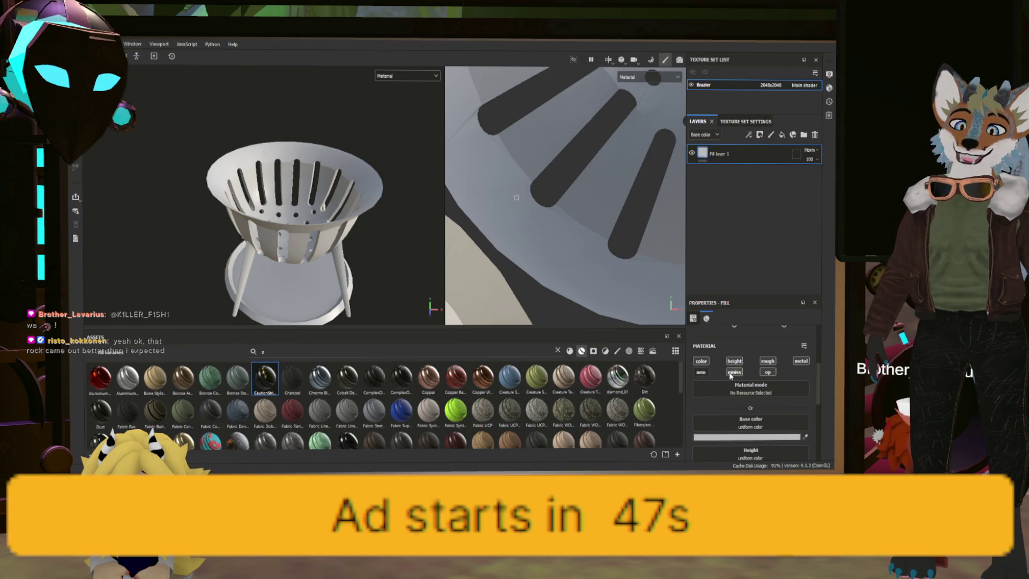
{"action": "left_click", "coordinate": [734, 360]}
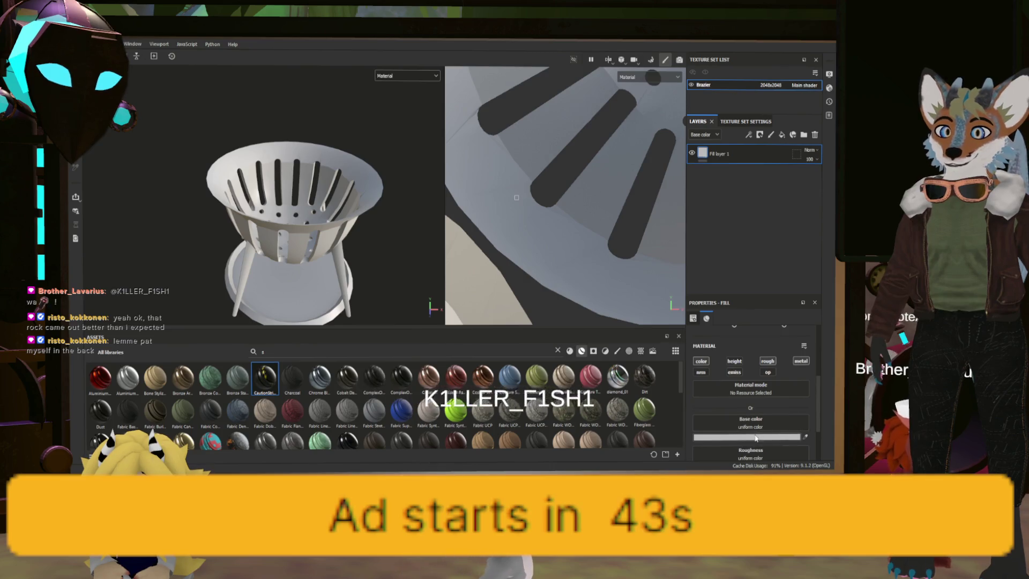
{"action": "left_click_drag", "start_coordinate": [755, 438], "coordinate": [713, 438]}
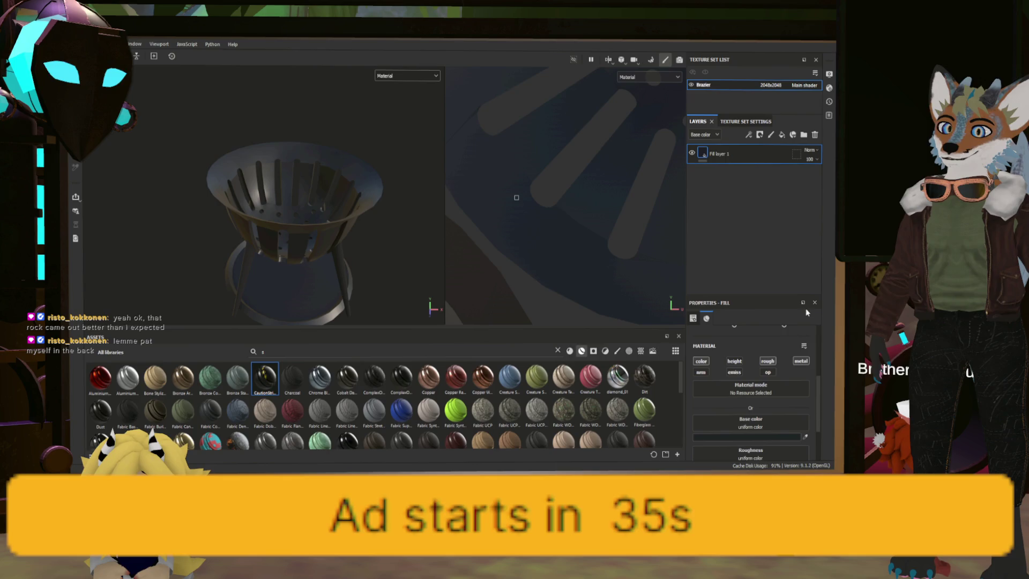
Step: Set the fill's Metallic to 1 and its roughness to 0.3
{"action": "scroll", "coordinate": [770, 432], "scroll_direction": "down", "scroll_amount": 2}
{"action": "left_click_drag", "start_coordinate": [695, 451], "coordinate": [798, 452]}
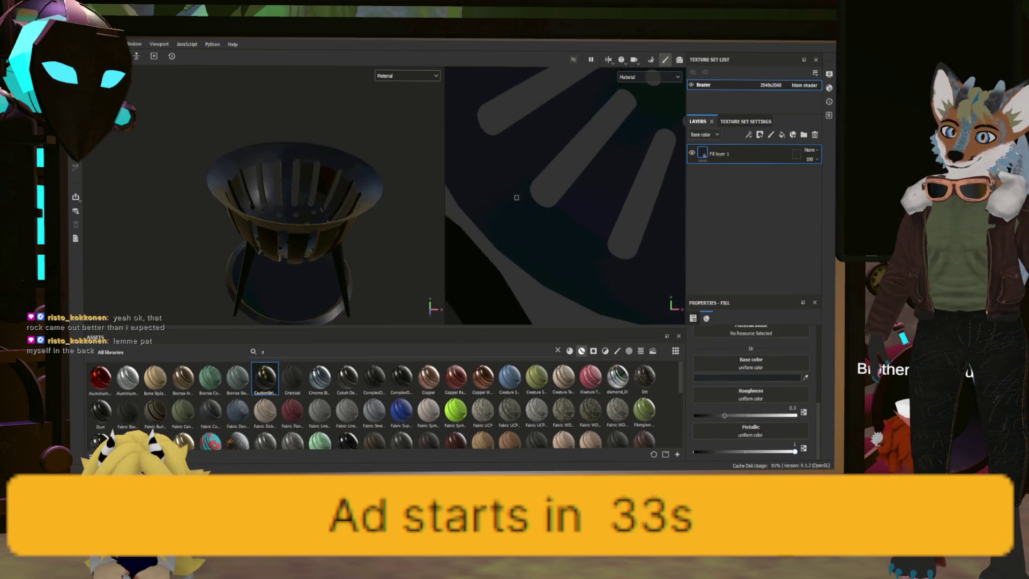
{"action": "mouse_move", "coordinate": [724, 415]}
{"action": "left_mouse_down"}
{"action": "mouse_move", "coordinate": [653, 416]}
{"action": "mouse_move", "coordinate": [701, 417]}
{"action": "left_mouse_up"}
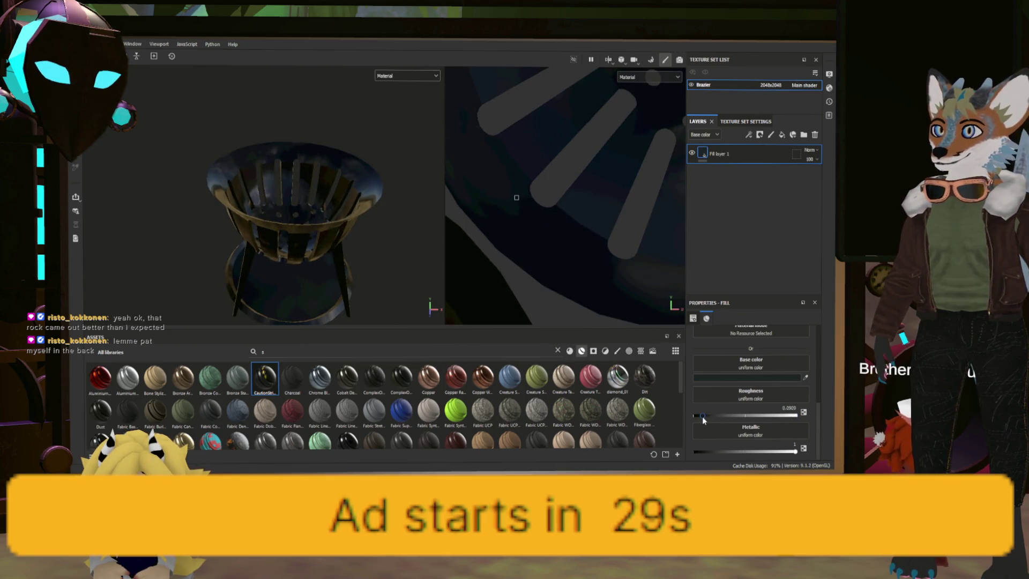
{"action": "scroll", "coordinate": [752, 349], "scroll_direction": "up", "scroll_amount": 2}
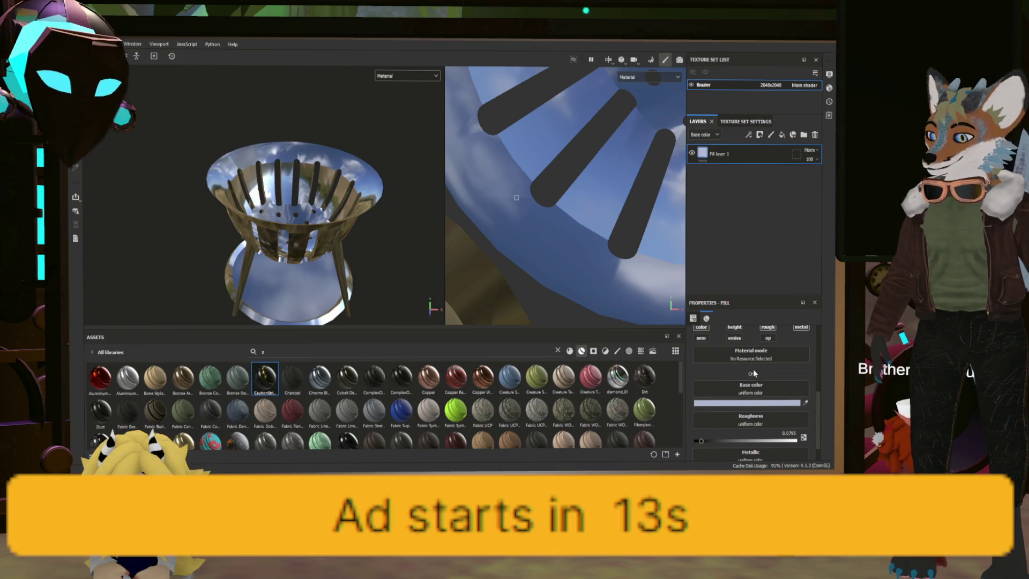
{"action": "key", "text": "ctrl+z"}
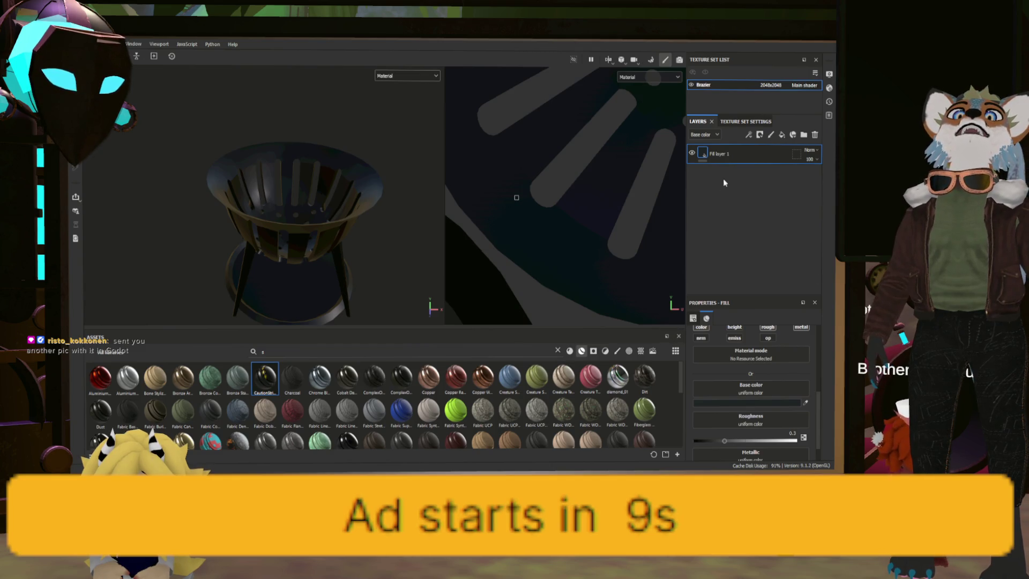
Step: Rename Fill layer 1 to 'Base'
{"action": "double_click", "coordinate": [721, 154]}
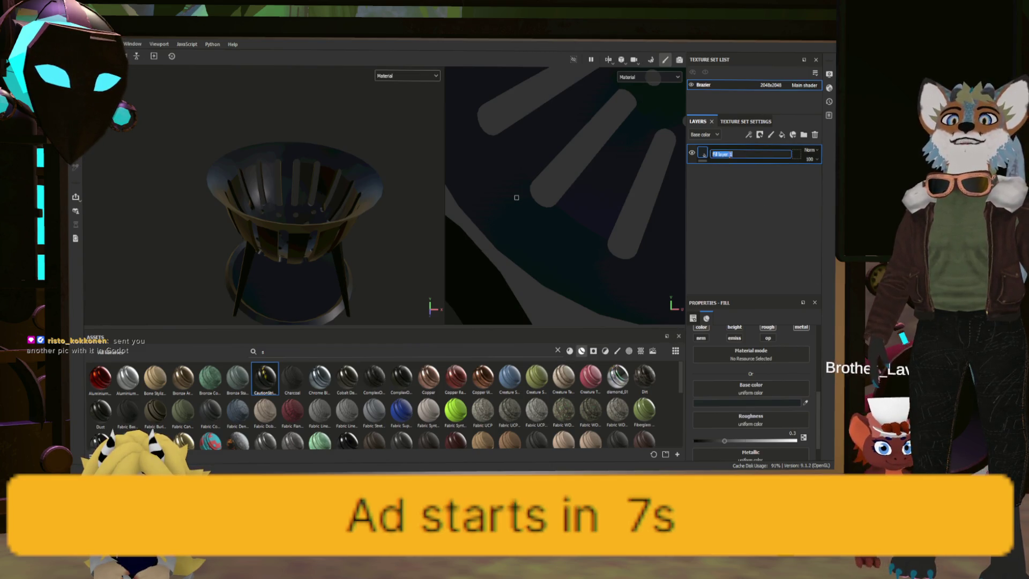
{"action": "type", "text": "Base"}
{"action": "key", "text": "Return"}
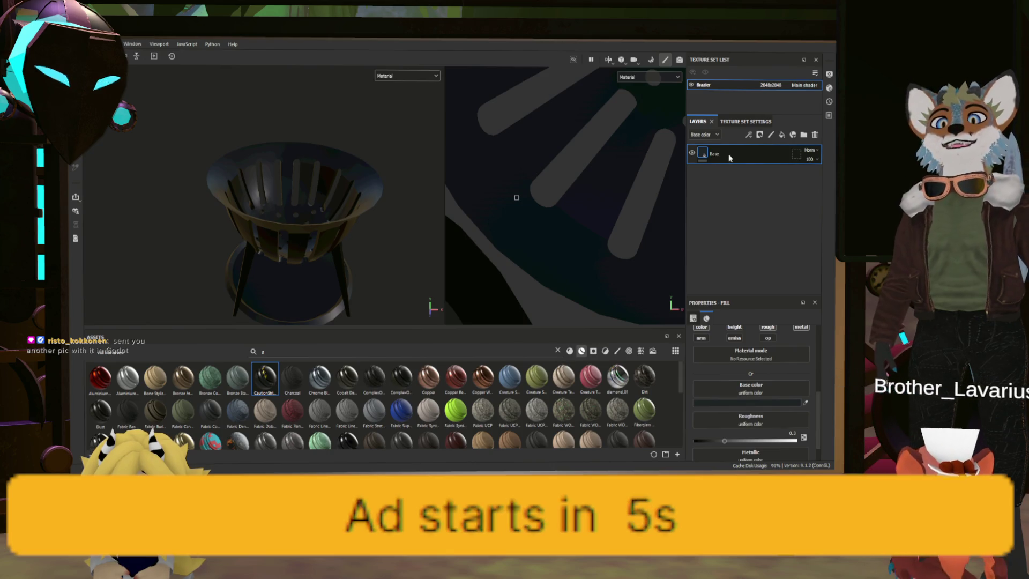
Step: Add a new fill layer above Base with Metallic 1 and a black mask
{"action": "left_click", "coordinate": [783, 135]}
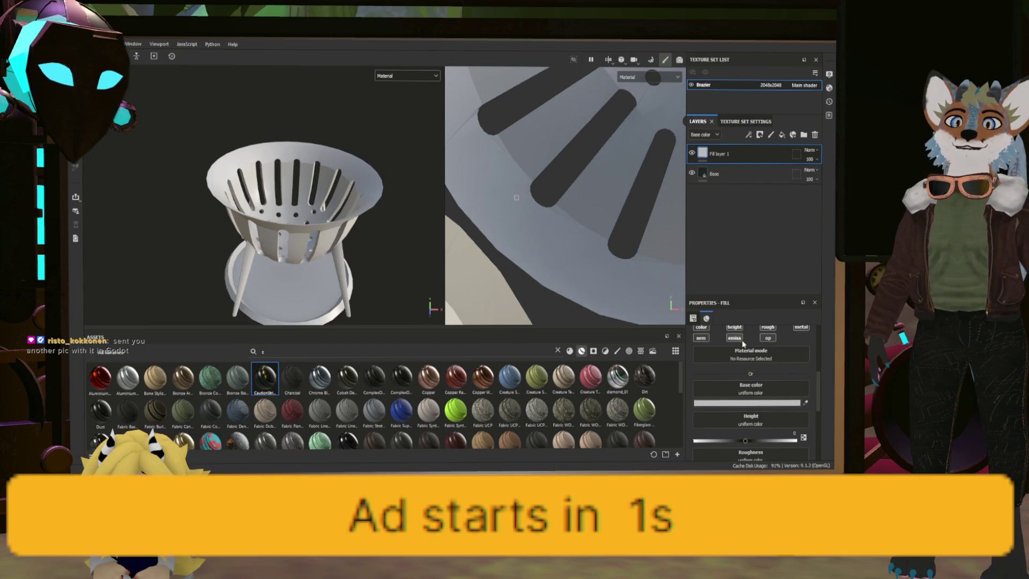
{"action": "scroll", "coordinate": [750, 370], "scroll_direction": "up", "scroll_amount": 1}
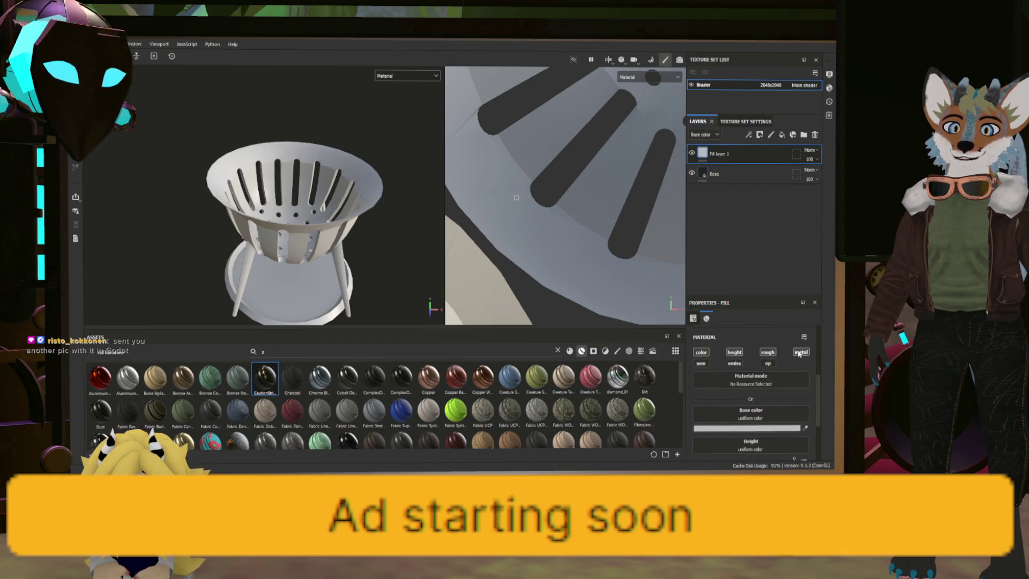
{"action": "left_click", "coordinate": [801, 353]}
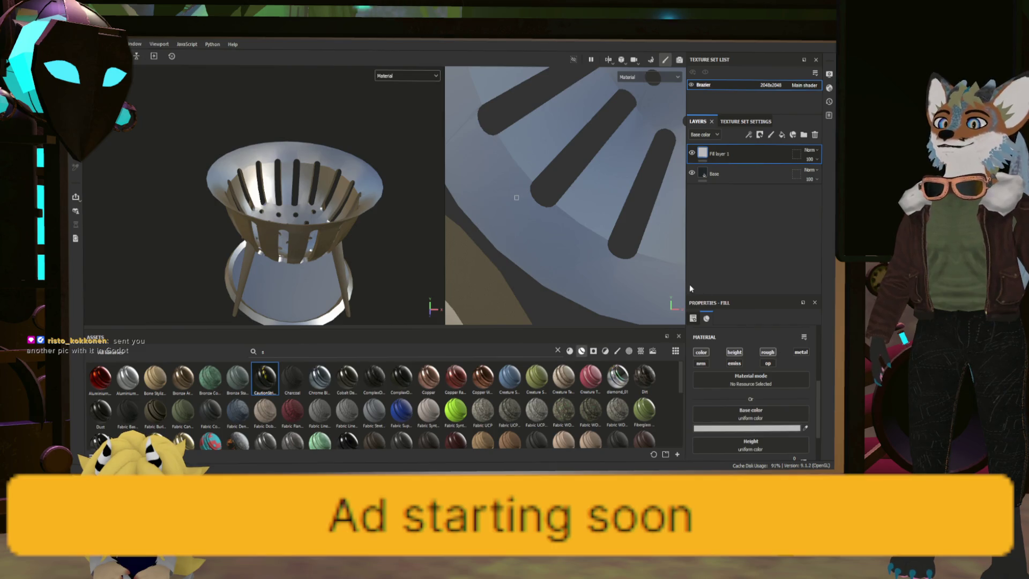
{"action": "left_click", "coordinate": [797, 353]}
{"action": "scroll", "coordinate": [767, 399], "scroll_direction": "down", "scroll_amount": 2}
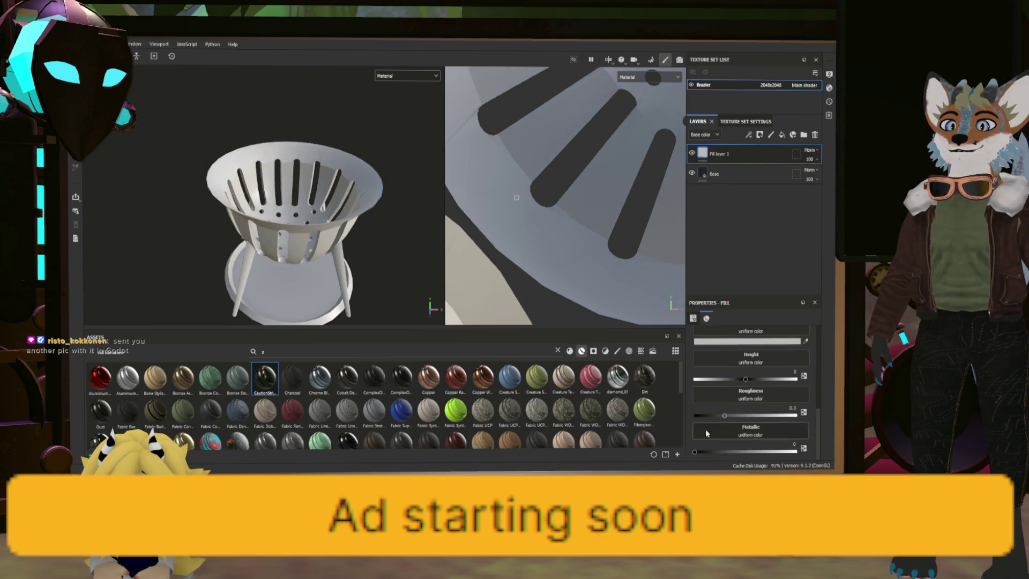
{"action": "left_click_drag", "start_coordinate": [698, 454], "coordinate": [795, 451]}
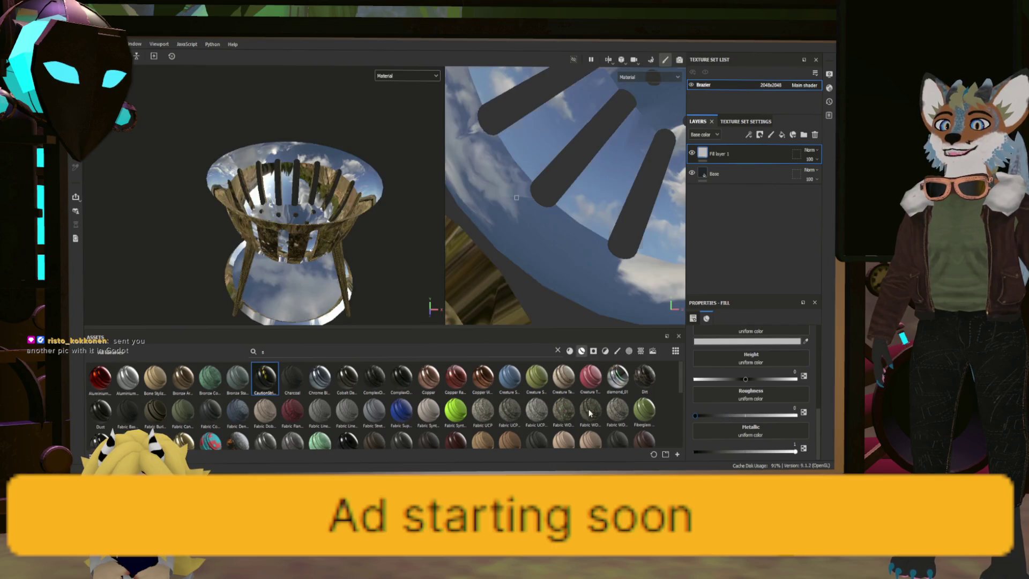
{"action": "scroll", "coordinate": [739, 395], "scroll_direction": "up", "scroll_amount": 1}
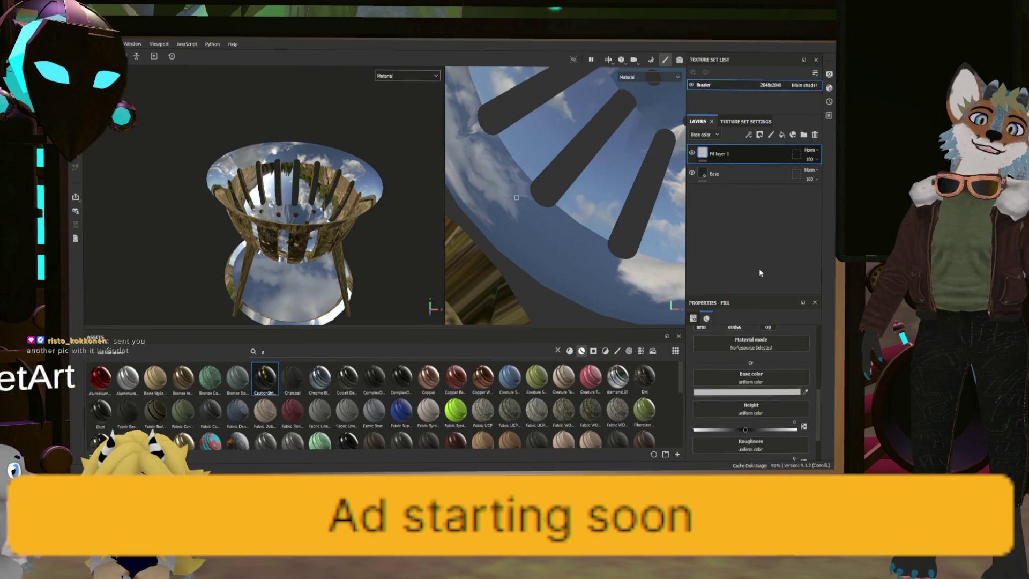
{"action": "left_click", "coordinate": [741, 169]}
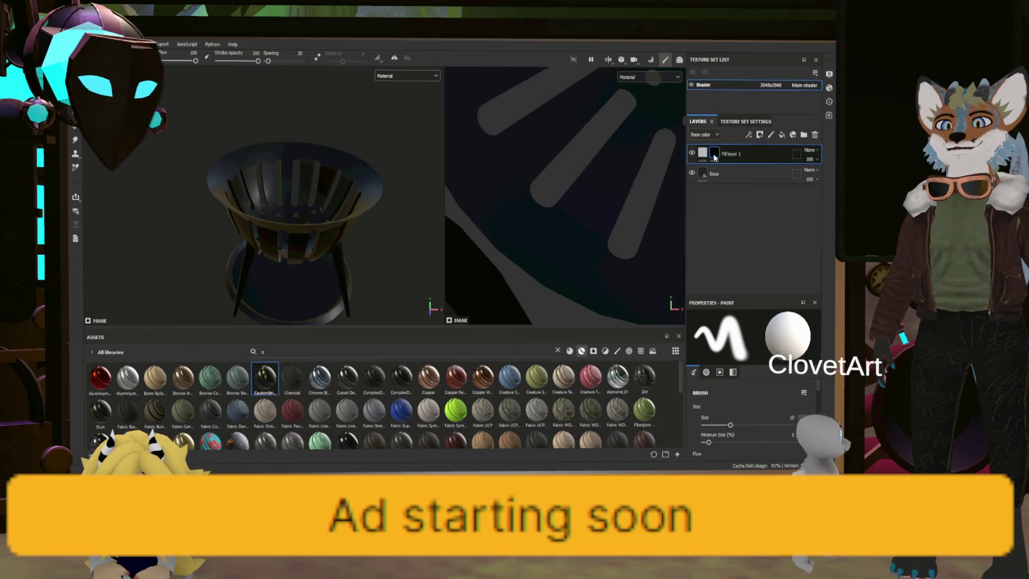
Step: Add a Metal Edge Wear generator to Fill layer 1's mask
{"action": "right_click", "coordinate": [751, 210]}
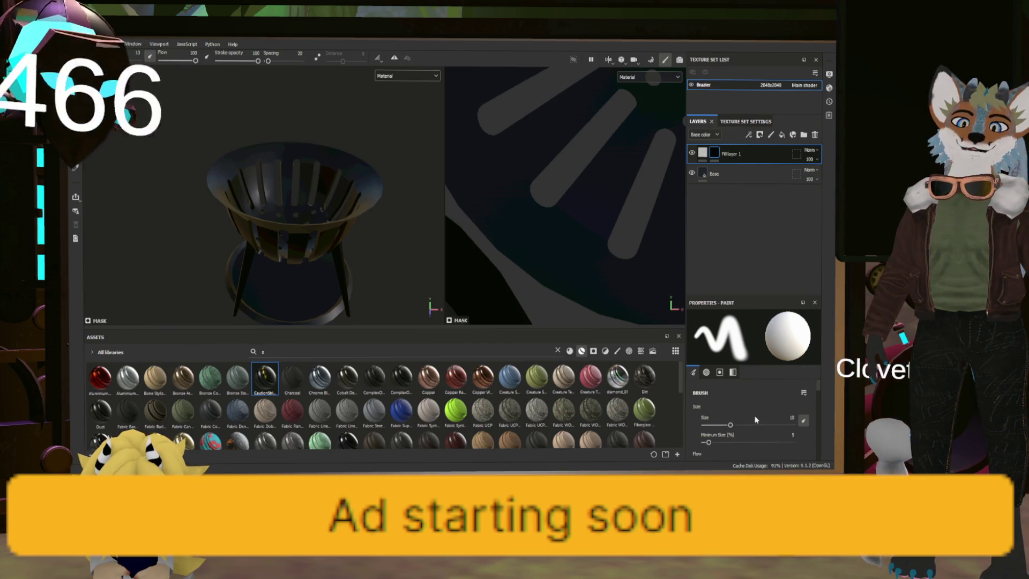
{"action": "left_click", "coordinate": [753, 225]}
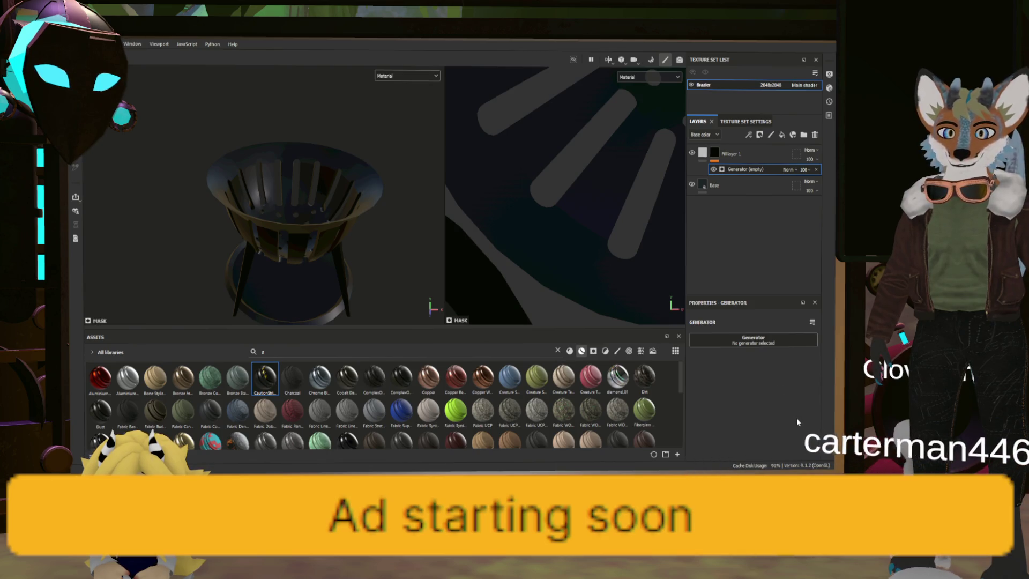
{"action": "left_click", "coordinate": [643, 353]}
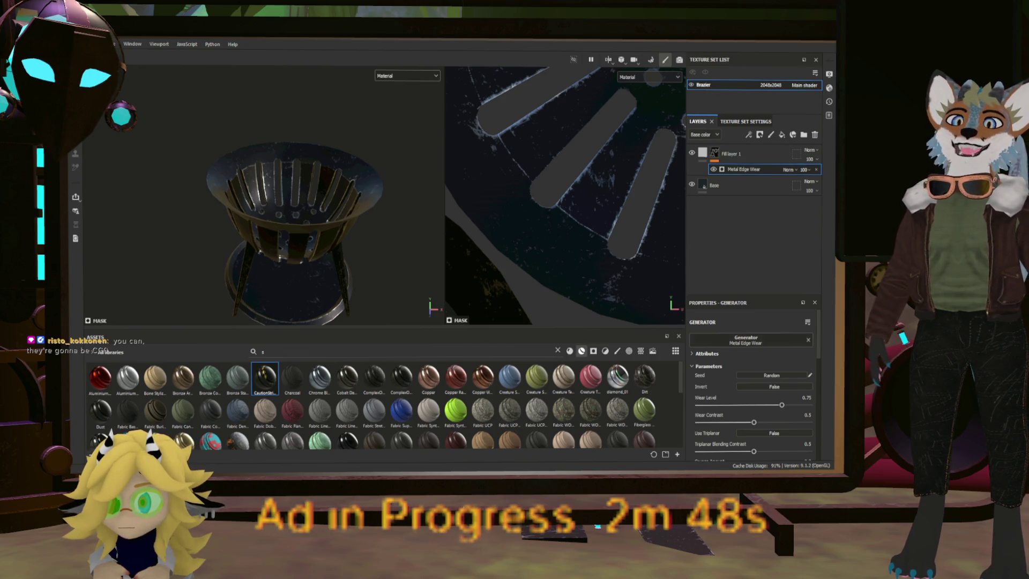
Step: Lower Fill layer 1's height to -0.0530
{"action": "key", "text": "Delete"}
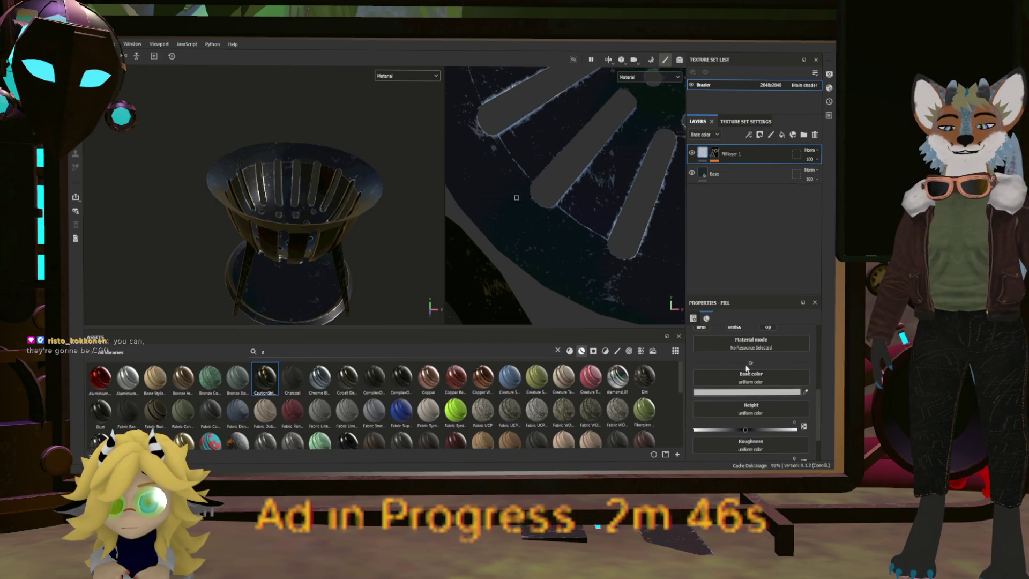
{"action": "left_click_drag", "start_coordinate": [745, 428], "coordinate": [742, 430]}
{"action": "scroll", "coordinate": [397, 301], "scroll_direction": "up", "scroll_amount": 6}
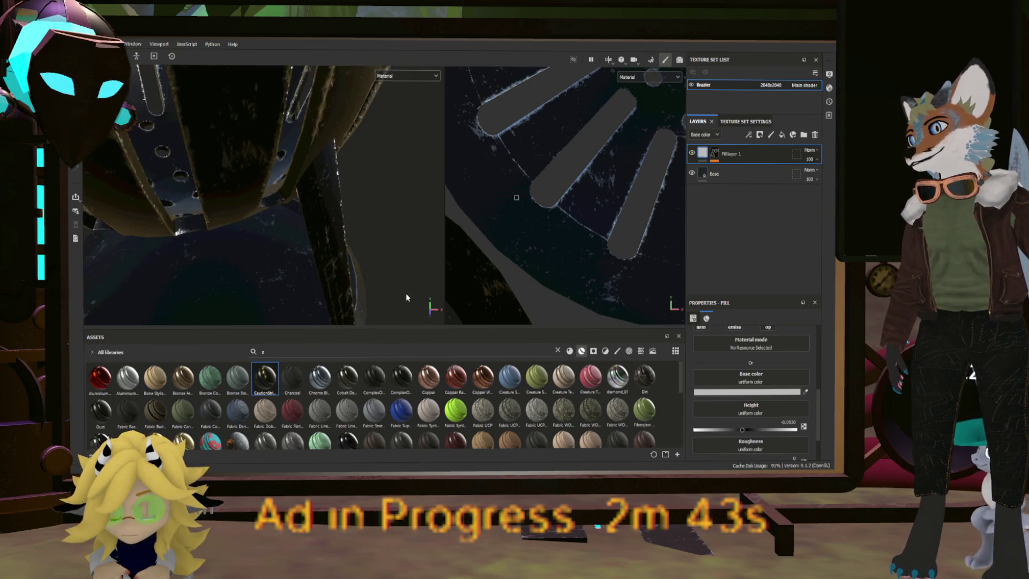
{"action": "mouse_move", "coordinate": [333, 232]}
{"action": "left_mouse_down", "text": "alt"}
{"action": "mouse_move", "coordinate": [271, 230]}
{"action": "mouse_move", "coordinate": [296, 192]}
{"action": "mouse_move", "coordinate": [348, 171]}
{"action": "left_mouse_up", "text": "alt"}
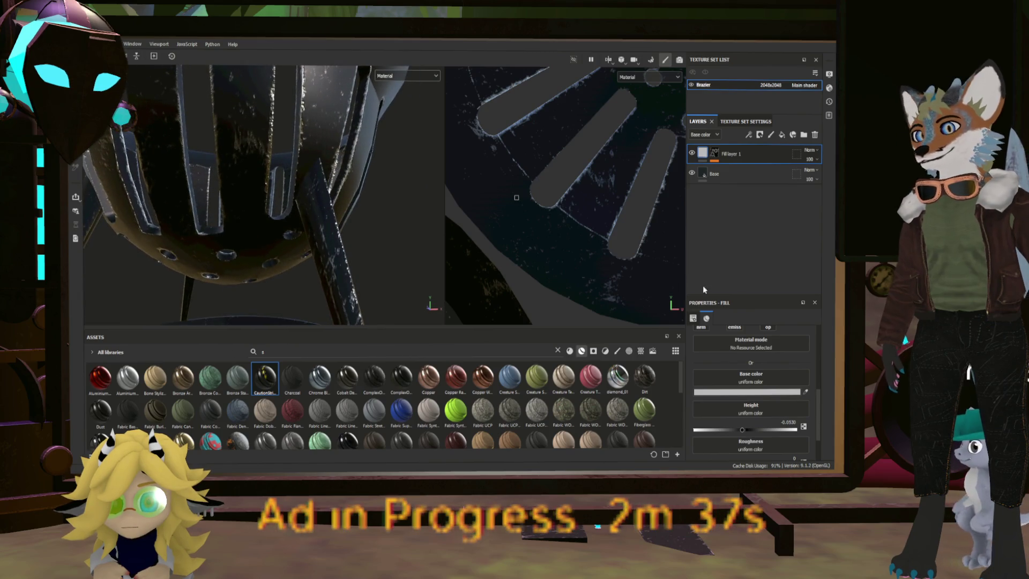
Step: Change the worn layer's base colour to grey, then inspect the brazier's edges and strainer holes
{"action": "left_click", "coordinate": [712, 391]}
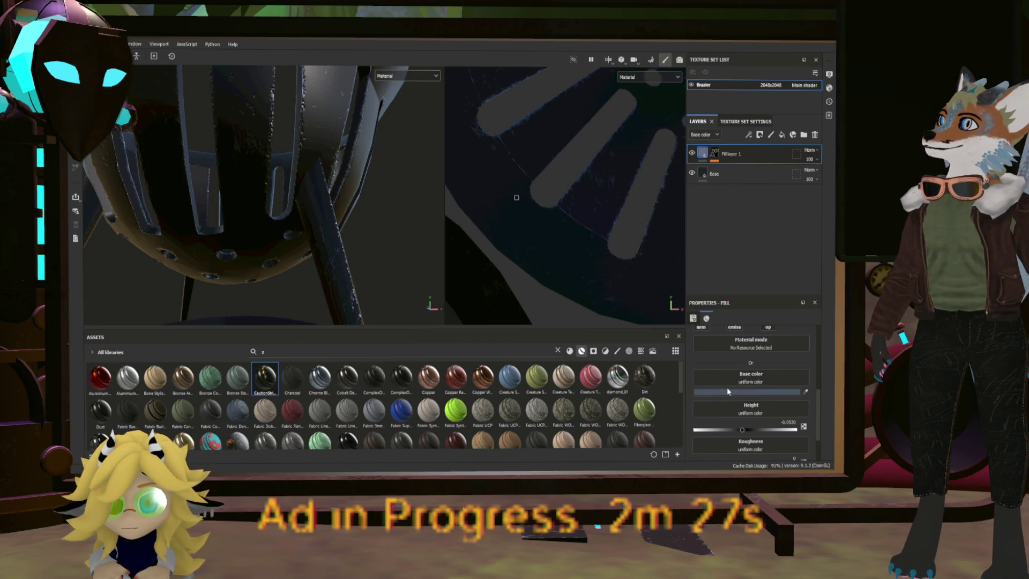
{"action": "mouse_move", "coordinate": [375, 230]}
{"action": "left_mouse_down", "text": "alt"}
{"action": "mouse_move", "coordinate": [332, 221]}
{"action": "mouse_move", "coordinate": [248, 289]}
{"action": "mouse_move", "coordinate": [313, 268]}
{"action": "mouse_move", "coordinate": [300, 214]}
{"action": "mouse_move", "coordinate": [390, 239]}
{"action": "mouse_move", "coordinate": [372, 198]}
{"action": "mouse_move", "coordinate": [405, 237]}
{"action": "mouse_move", "coordinate": [252, 182]}
{"action": "mouse_move", "coordinate": [245, 230]}
{"action": "mouse_move", "coordinate": [211, 158]}
{"action": "mouse_move", "coordinate": [473, 218]}
{"action": "mouse_move", "coordinate": [398, 182]}
{"action": "mouse_move", "coordinate": [347, 201]}
{"action": "mouse_move", "coordinate": [321, 269]}
{"action": "left_mouse_up", "text": "alt"}
{"action": "key", "text": "f"}
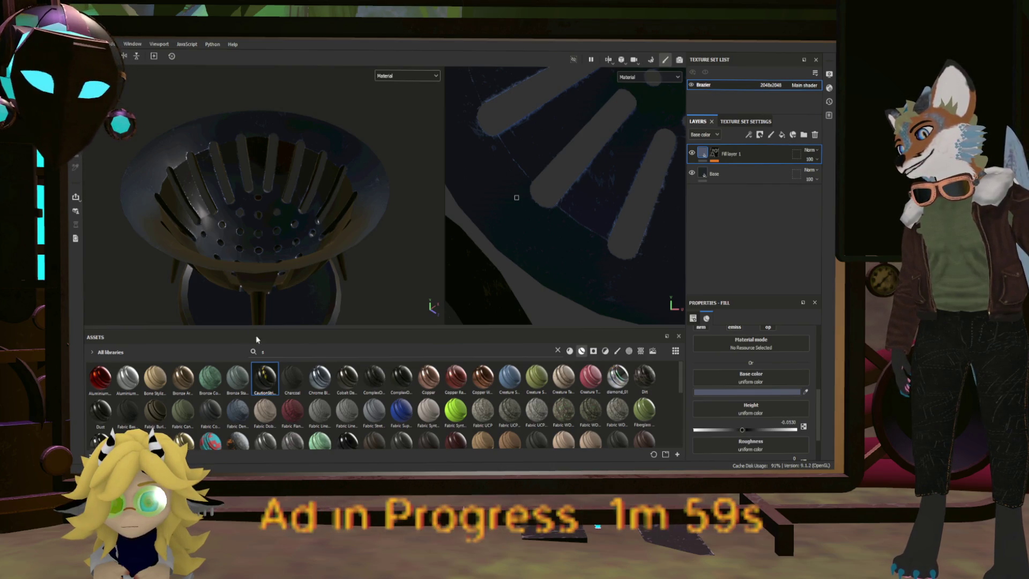
{"action": "left_click", "coordinate": [410, 381]}
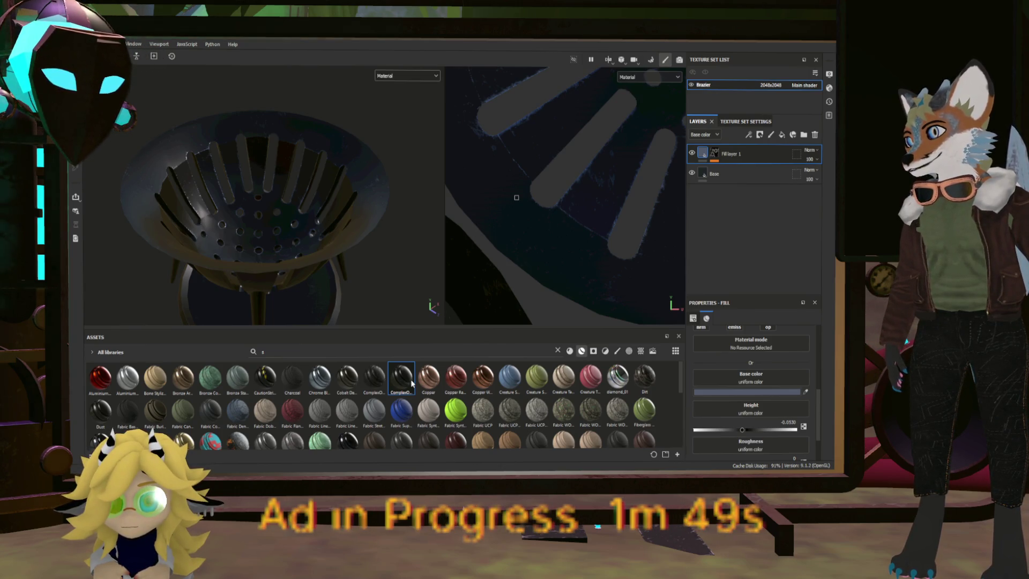
{"action": "mouse_move", "coordinate": [300, 281]}
{"action": "left_mouse_down", "text": "alt"}
{"action": "mouse_move", "coordinate": [377, 270]}
{"action": "mouse_move", "coordinate": [378, 252]}
{"action": "mouse_move", "coordinate": [362, 253]}
{"action": "mouse_move", "coordinate": [374, 262]}
{"action": "left_mouse_up", "text": "alt"}
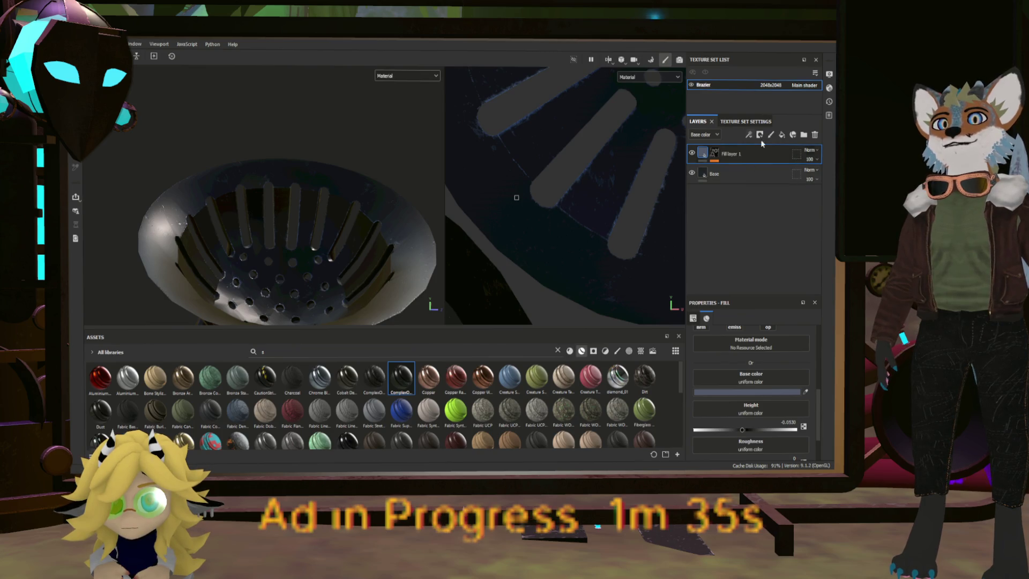
Step: Add Fill layer 2 with the colour, height and metal channels enabled
{"action": "left_click", "coordinate": [781, 135]}
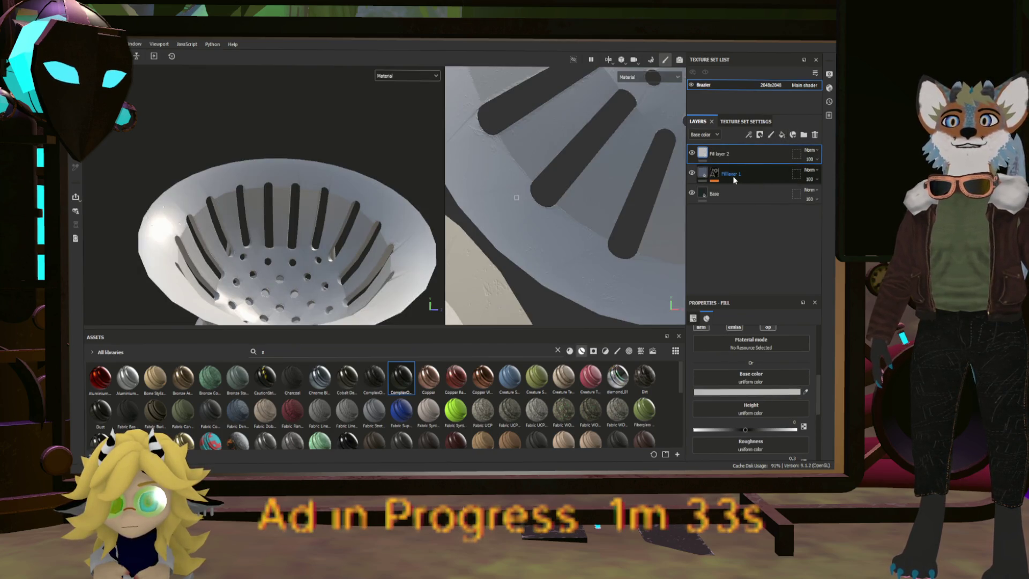
{"action": "scroll", "coordinate": [722, 357], "scroll_direction": "down", "scroll_amount": 1}
{"action": "scroll", "coordinate": [744, 368], "scroll_direction": "down", "scroll_amount": 2}
{"action": "scroll", "coordinate": [749, 379], "scroll_direction": "down", "scroll_amount": 2}
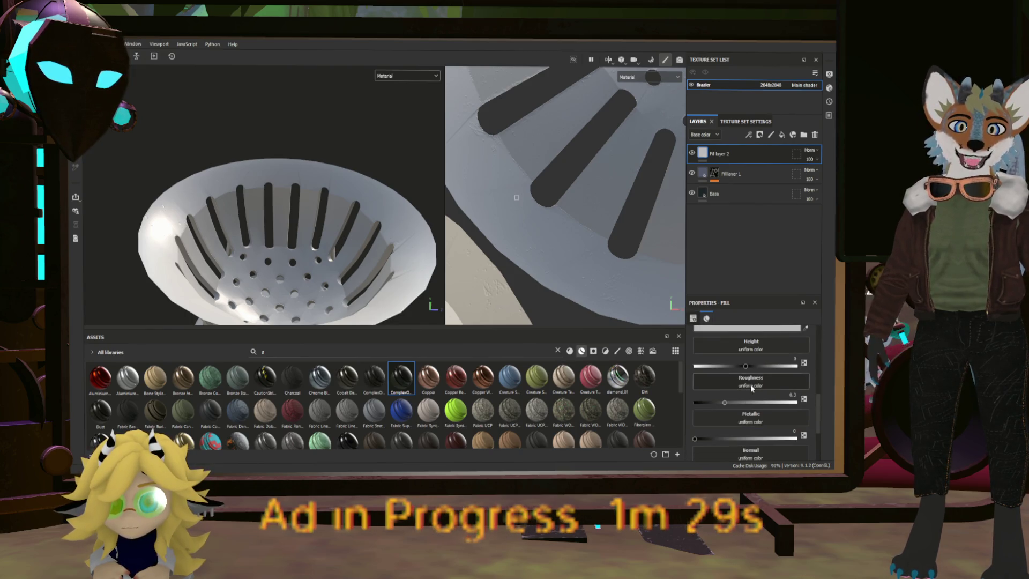
{"action": "scroll", "coordinate": [712, 362], "scroll_direction": "up", "scroll_amount": 4}
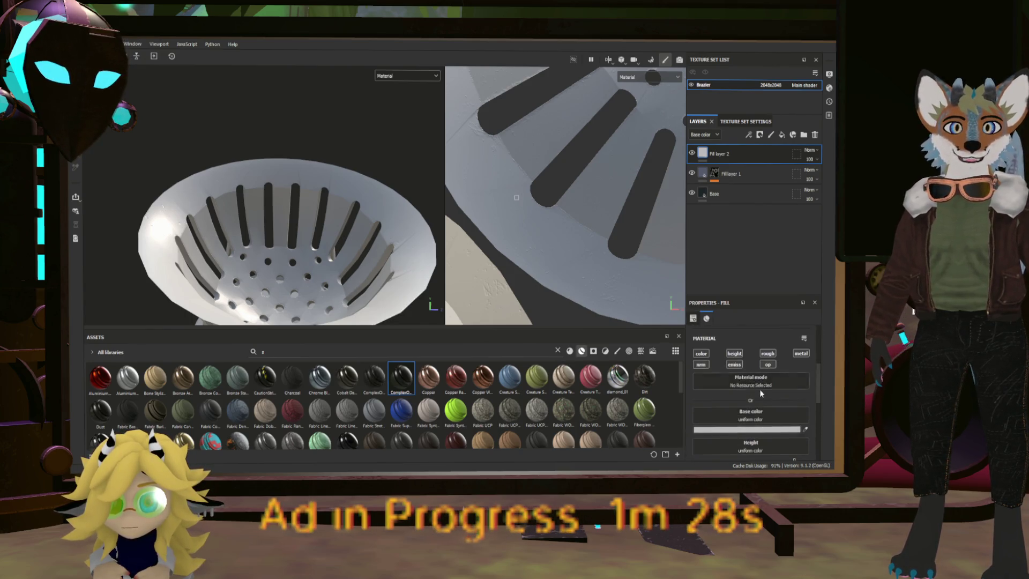
{"action": "left_click", "coordinate": [704, 354]}
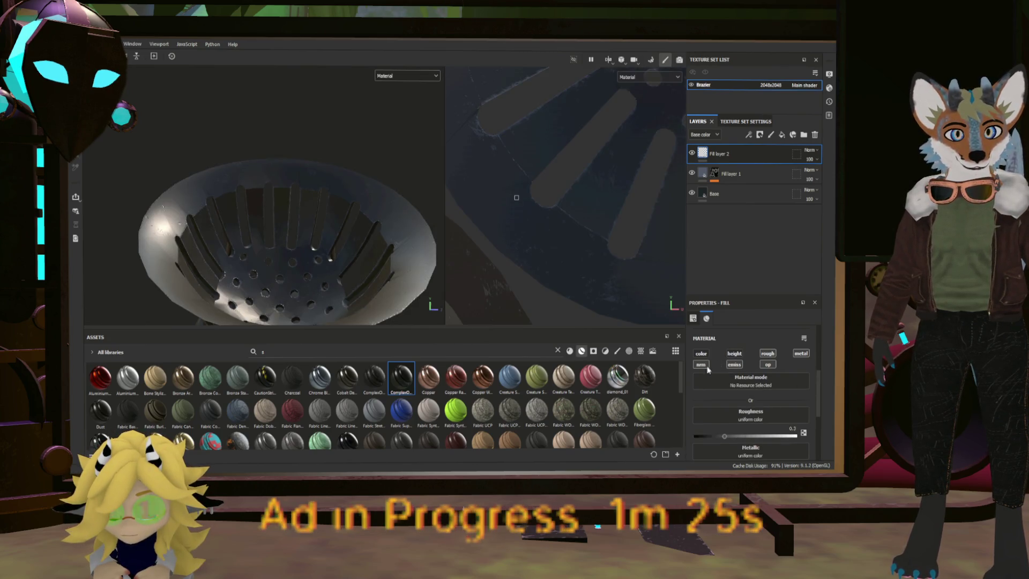
{"action": "left_click", "coordinate": [734, 353]}
{"action": "left_click", "coordinate": [799, 353]}
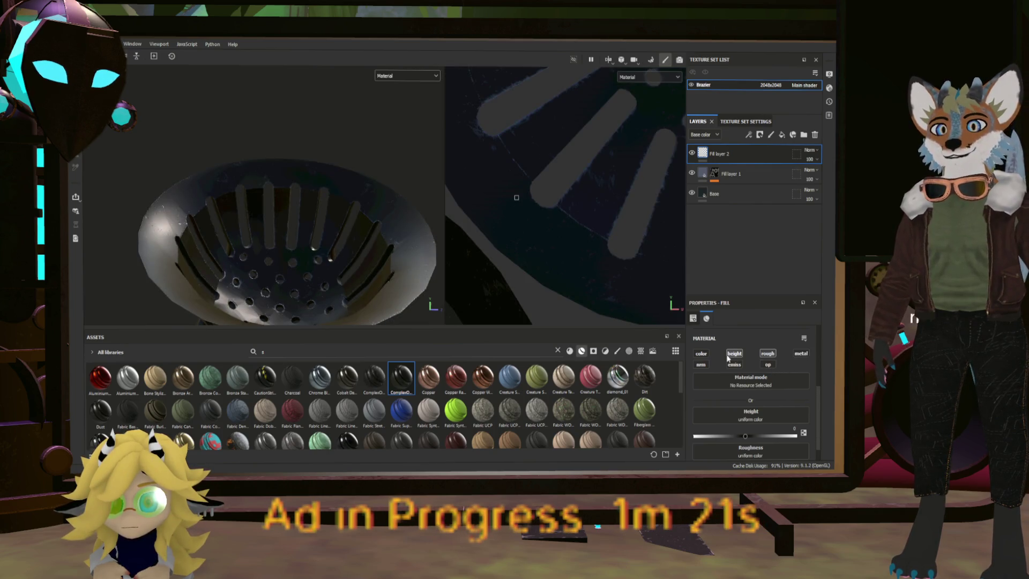
{"action": "left_click", "coordinate": [701, 354]}
{"action": "left_click", "coordinate": [797, 355]}
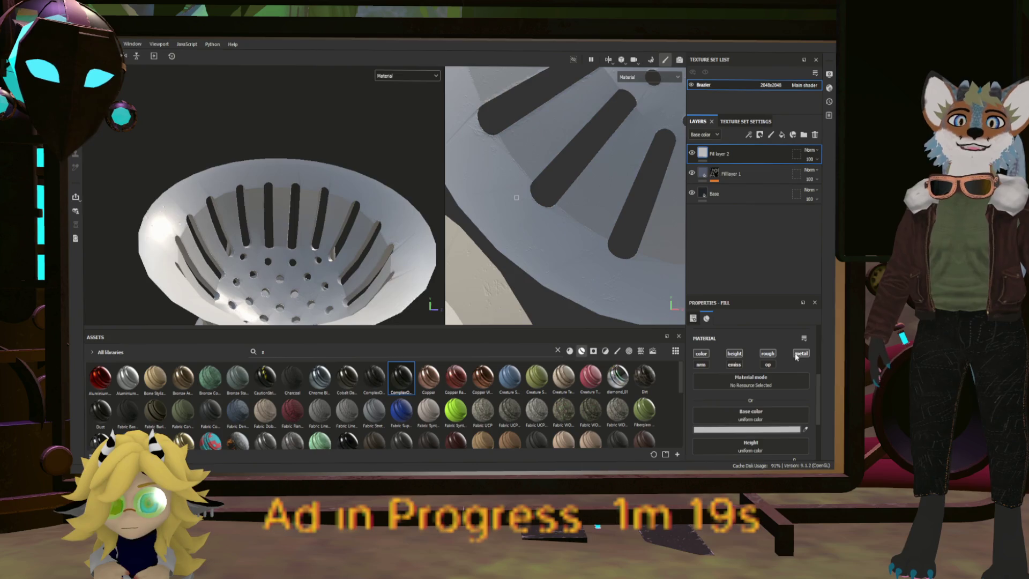
Step: Give Fill layer 2 a dark reflective metallic look with a black base colour
{"action": "scroll", "coordinate": [790, 372], "scroll_direction": "up", "scroll_amount": 3}
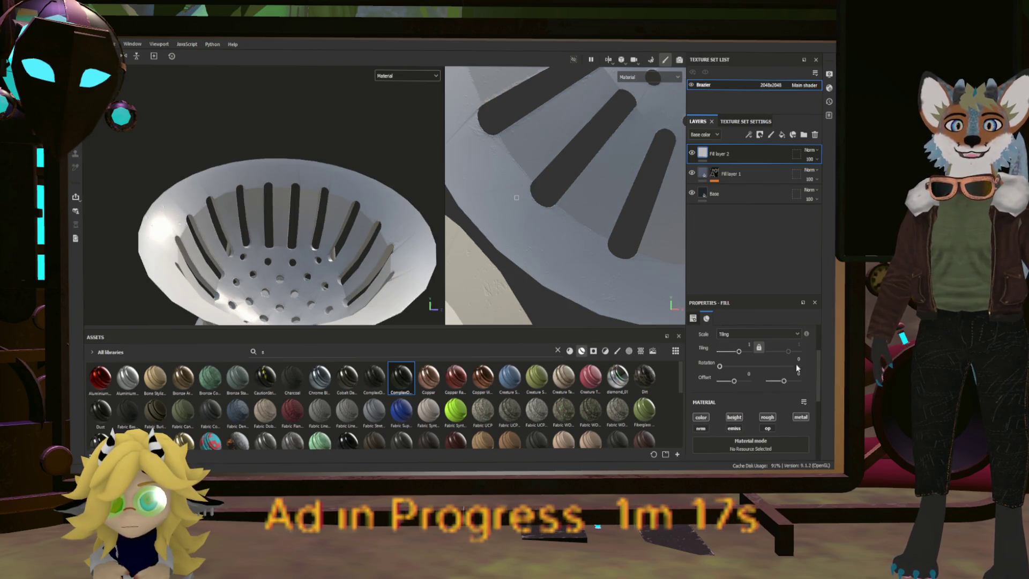
{"action": "left_click", "coordinate": [798, 417]}
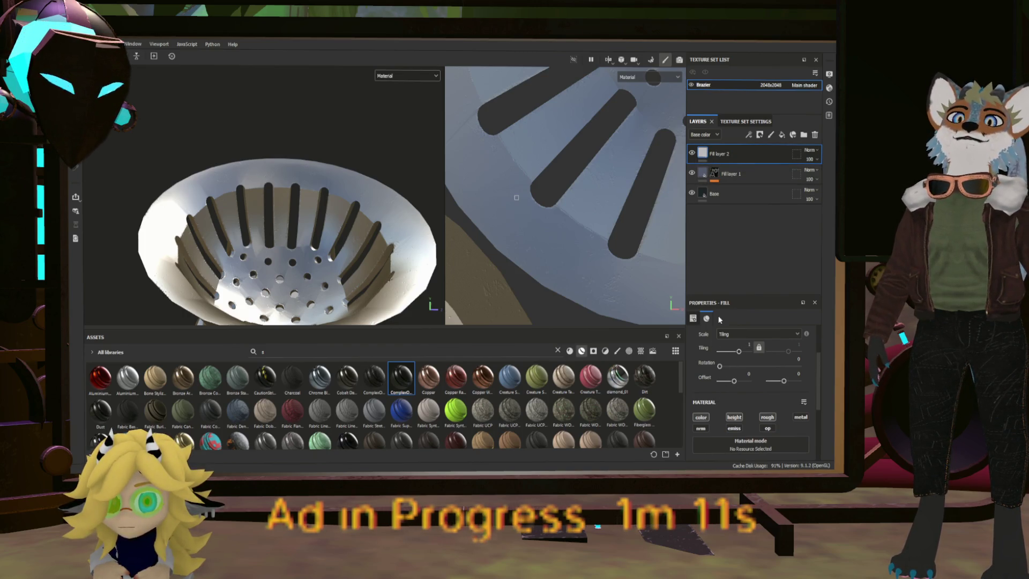
{"action": "scroll", "coordinate": [763, 413], "scroll_direction": "down", "scroll_amount": 3}
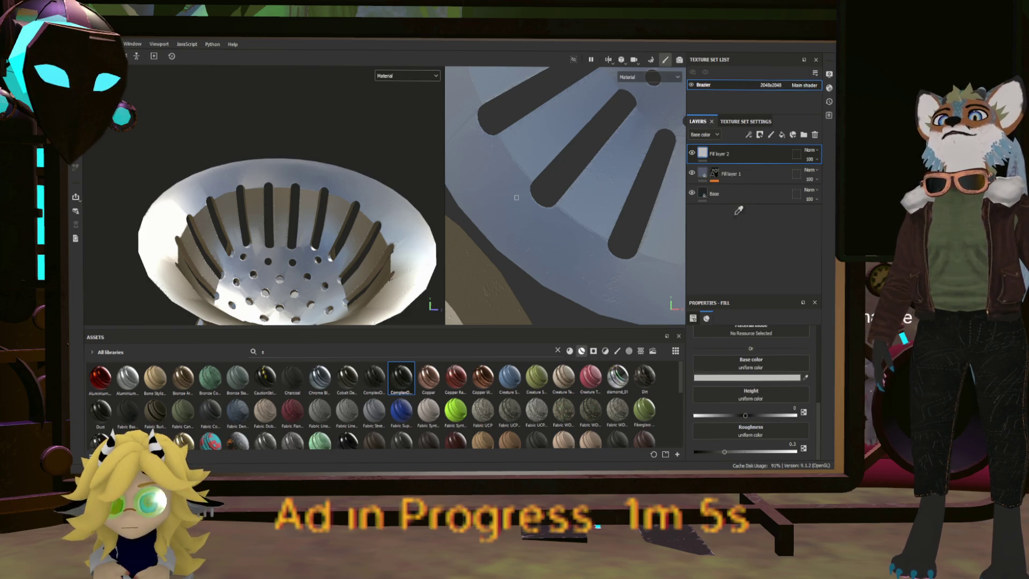
{"action": "left_click_drag", "start_coordinate": [750, 377], "coordinate": [693, 375]}
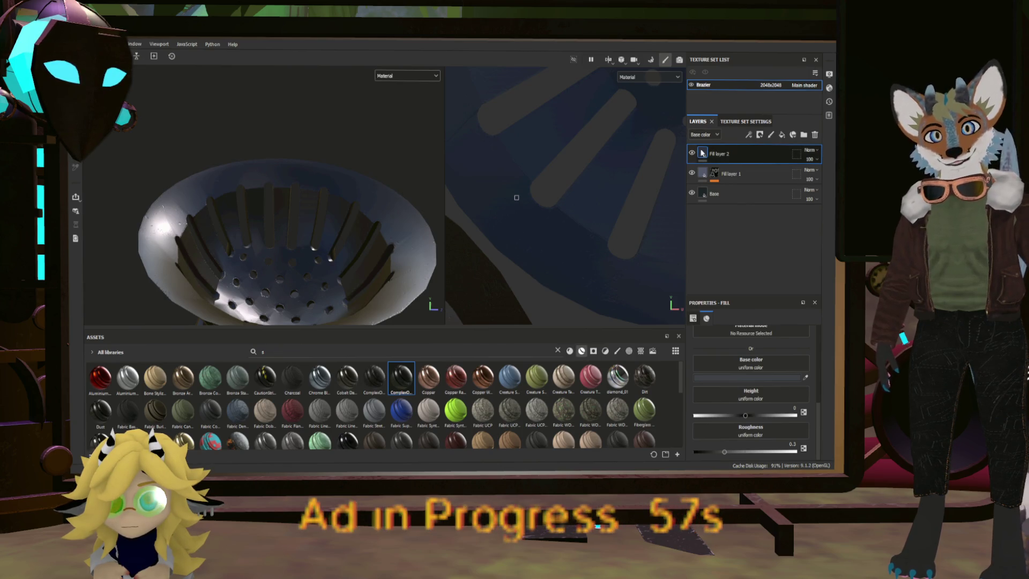
Step: Black-mask Fill layer 2 and paint its mask onto the rim with the Artistic Hair brush at size 48.77
{"action": "left_click", "coordinate": [739, 141]}
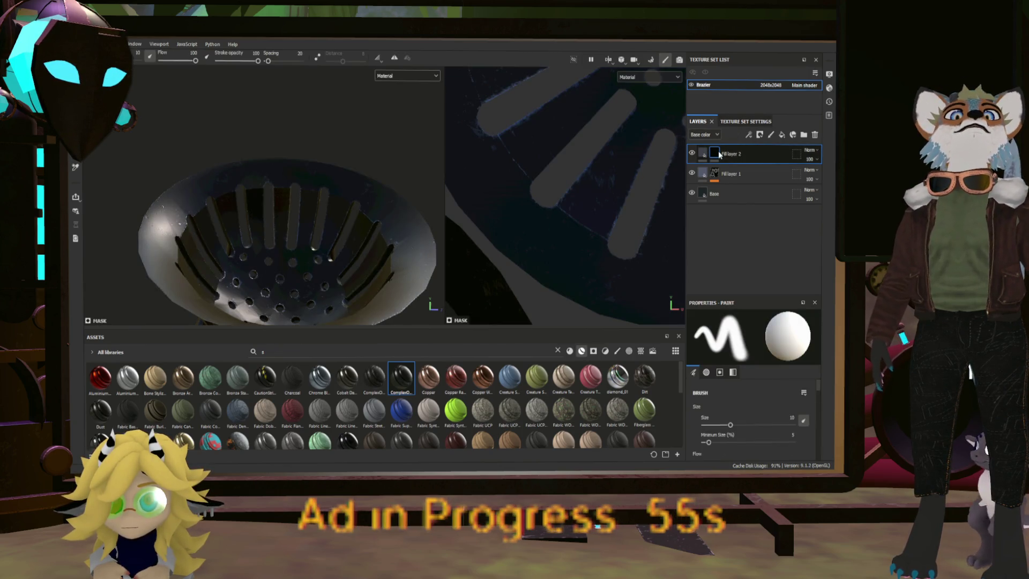
{"action": "left_click", "coordinate": [508, 259]}
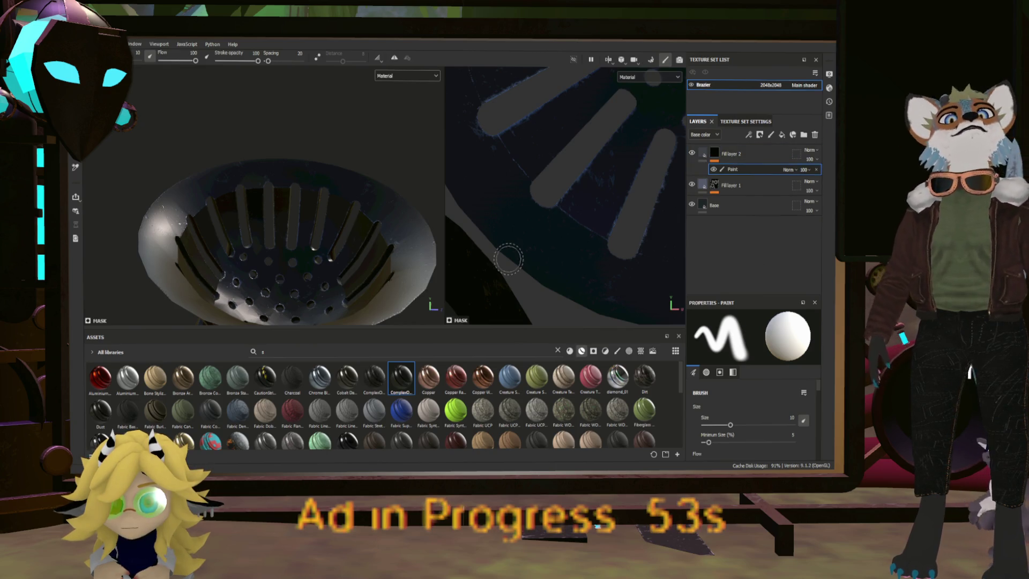
{"action": "left_click", "coordinate": [619, 351]}
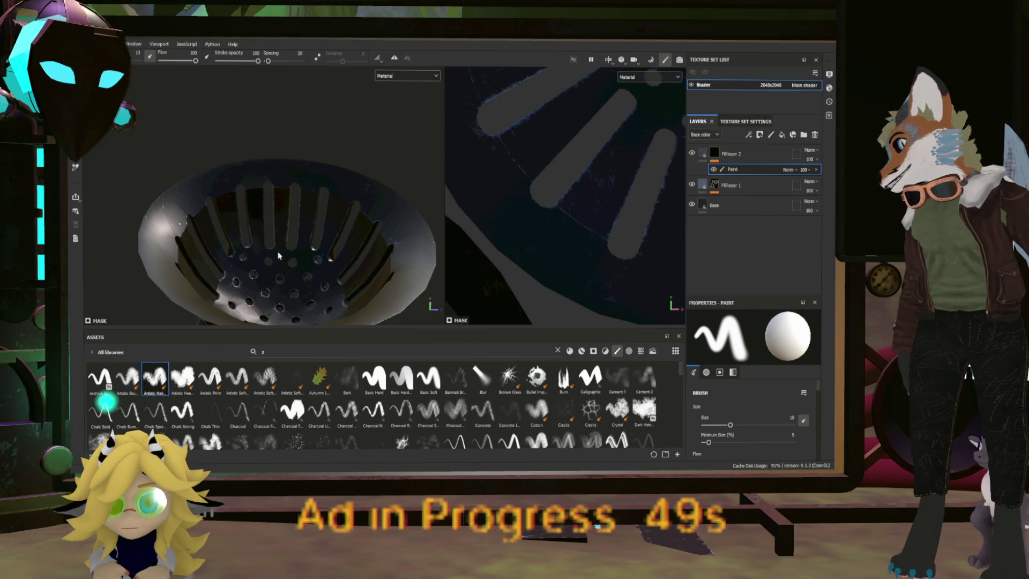
{"action": "left_click", "coordinate": [167, 384]}
{"action": "right_click_drag", "start_coordinate": [305, 281], "coordinate": [321, 281], "text": "ctrl"}
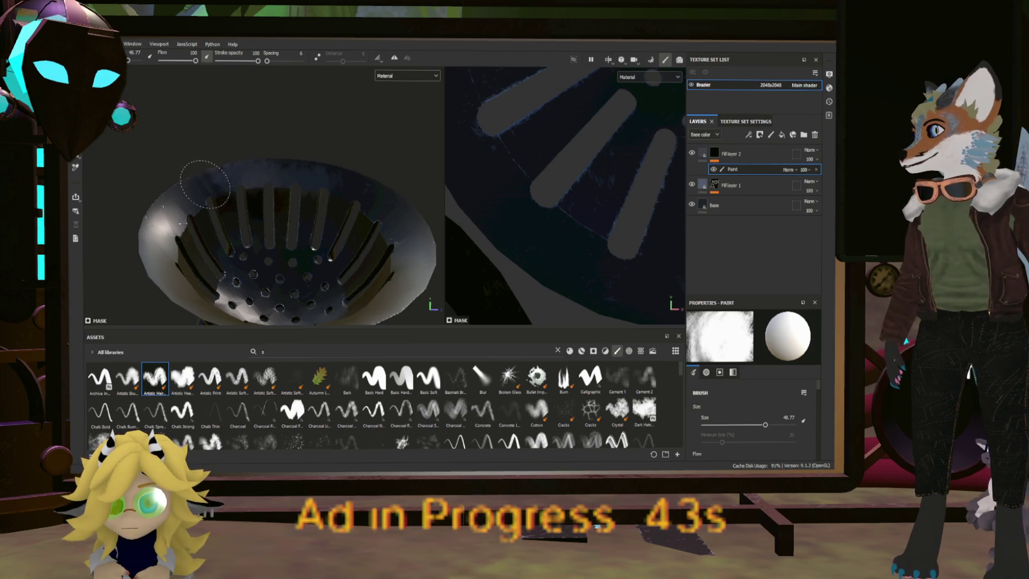
{"action": "mouse_move", "coordinate": [261, 164]}
{"action": "left_mouse_down"}
{"action": "mouse_move", "coordinate": [346, 177]}
{"action": "mouse_move", "coordinate": [354, 193]}
{"action": "mouse_move", "coordinate": [413, 212]}
{"action": "mouse_move", "coordinate": [412, 261]}
{"action": "left_mouse_up"}
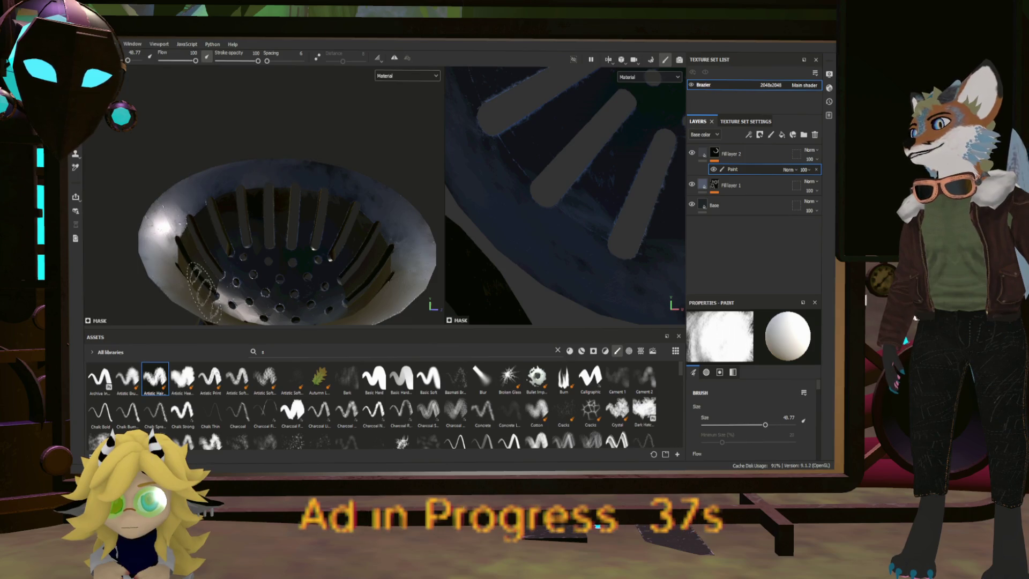
Step: Inspect the painted rim from several angles, then add a new fill layer on top
{"action": "mouse_move", "coordinate": [261, 244]}
{"action": "left_mouse_down", "text": "alt"}
{"action": "mouse_move", "coordinate": [251, 254]}
{"action": "mouse_move", "coordinate": [200, 252]}
{"action": "left_mouse_up", "text": "alt"}
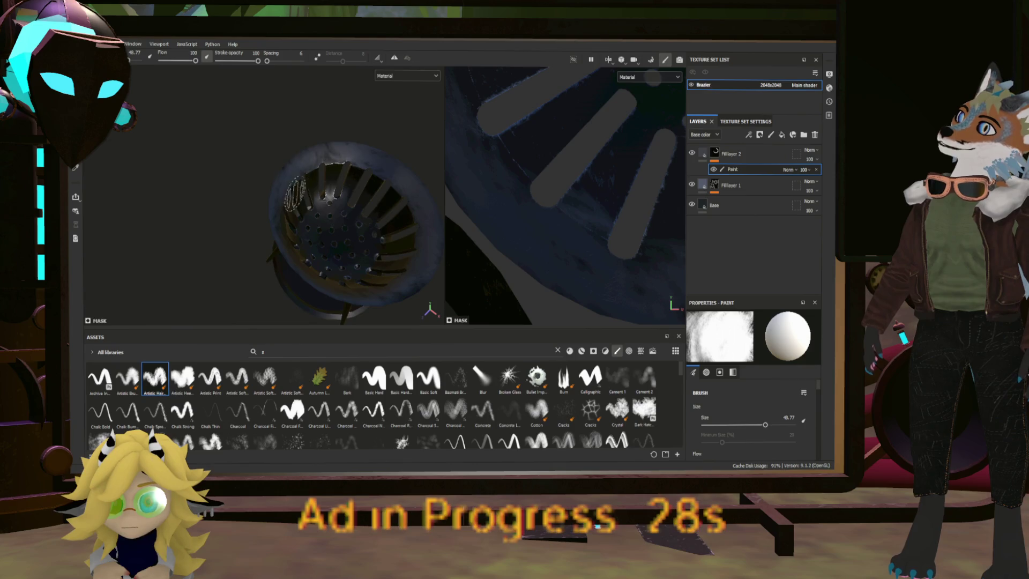
{"action": "scroll", "coordinate": [628, 180], "scroll_direction": "down", "scroll_amount": 5}
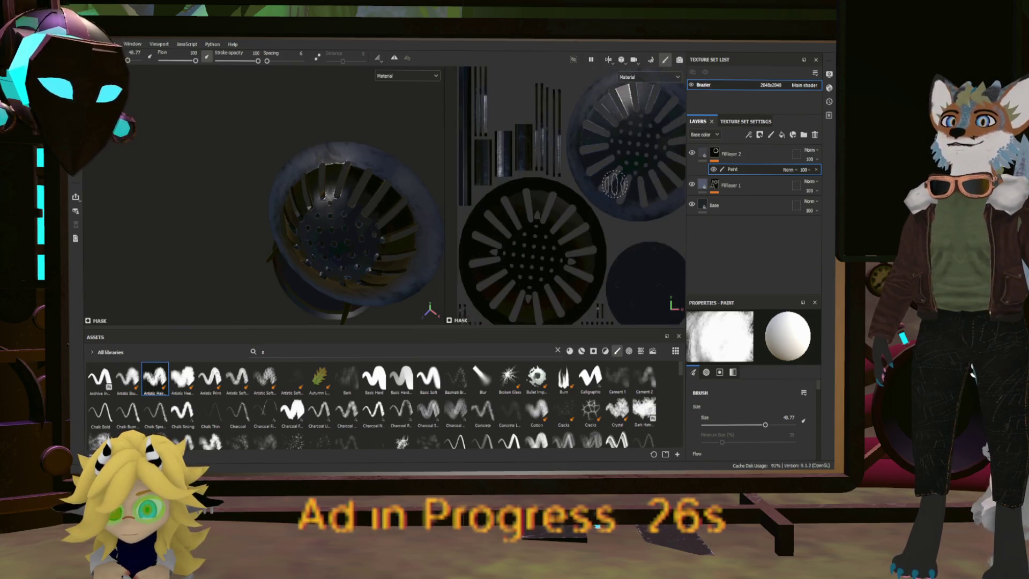
{"action": "middle_click_drag", "start_coordinate": [627, 179], "coordinate": [571, 193]}
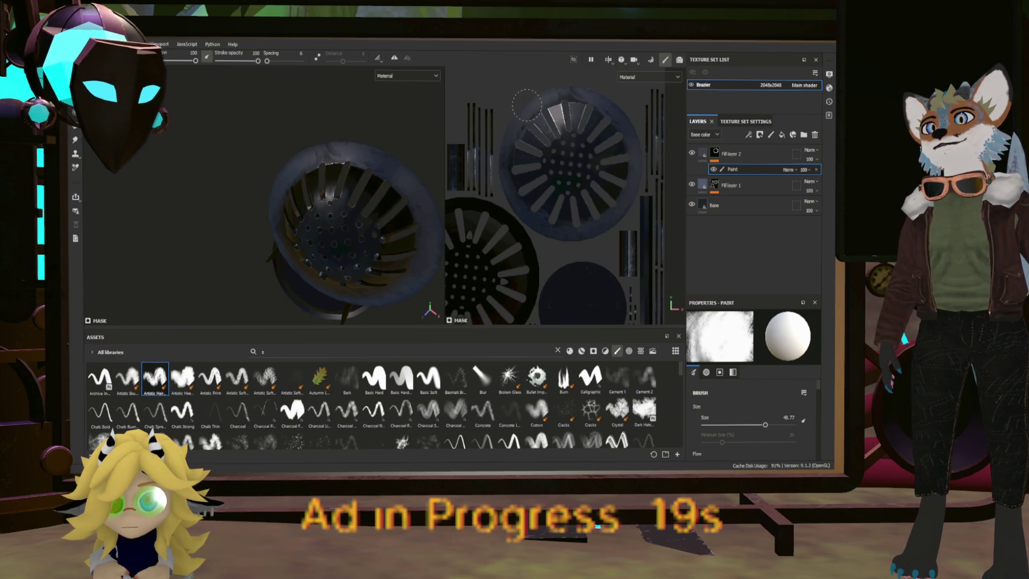
{"action": "mouse_move", "coordinate": [375, 241]}
{"action": "left_mouse_down", "text": "alt"}
{"action": "mouse_move", "coordinate": [438, 111]}
{"action": "mouse_move", "coordinate": [362, 193]}
{"action": "left_mouse_up", "text": "alt"}
{"action": "scroll", "coordinate": [363, 193], "scroll_direction": "up", "scroll_amount": 5}
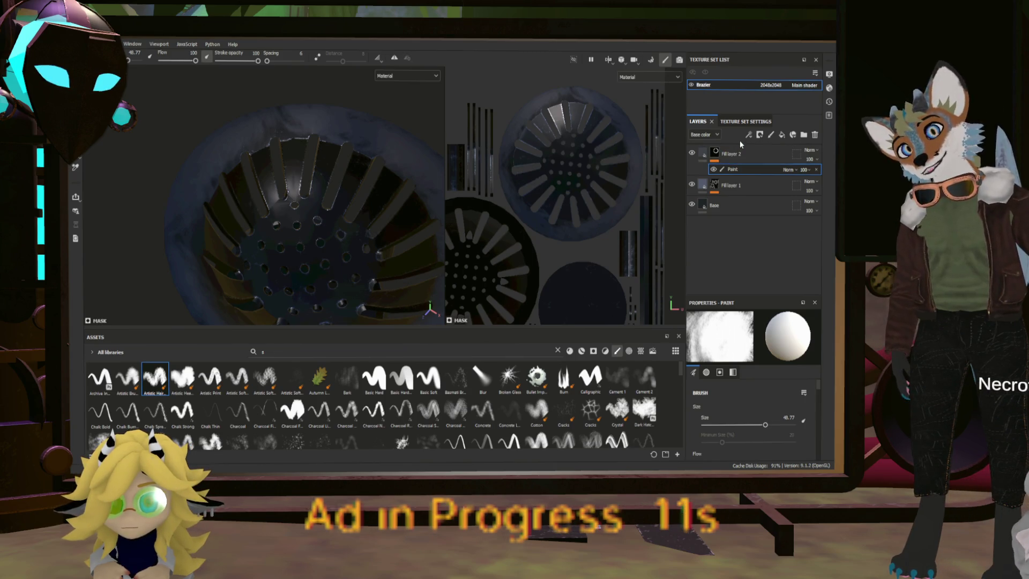
{"action": "left_click", "coordinate": [783, 135]}
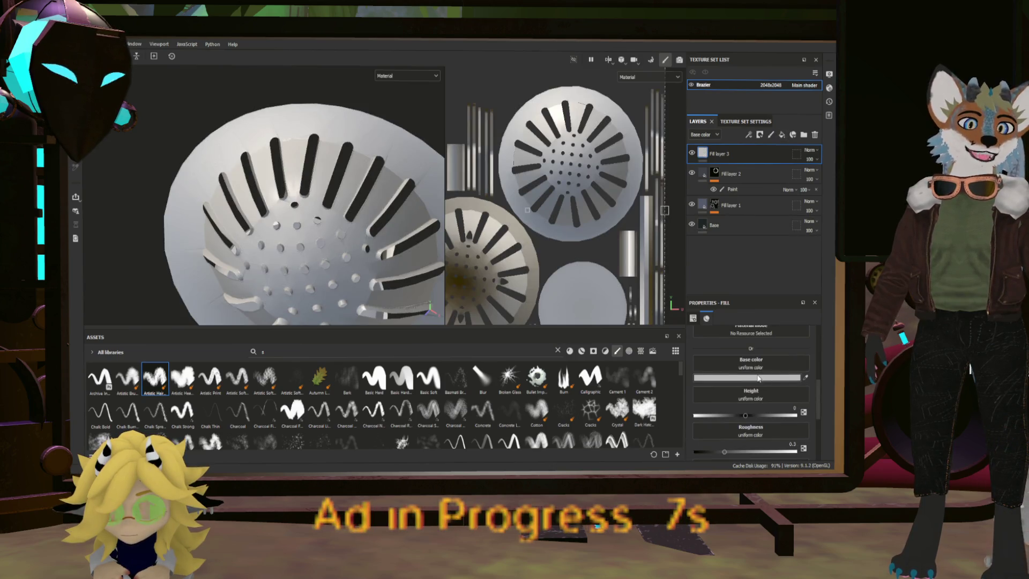
Step: Set Fill layer 3's base colour to dark brown
{"action": "scroll", "coordinate": [761, 376], "scroll_direction": "up", "scroll_amount": 5}
{"action": "scroll", "coordinate": [728, 388], "scroll_direction": "down", "scroll_amount": 5}
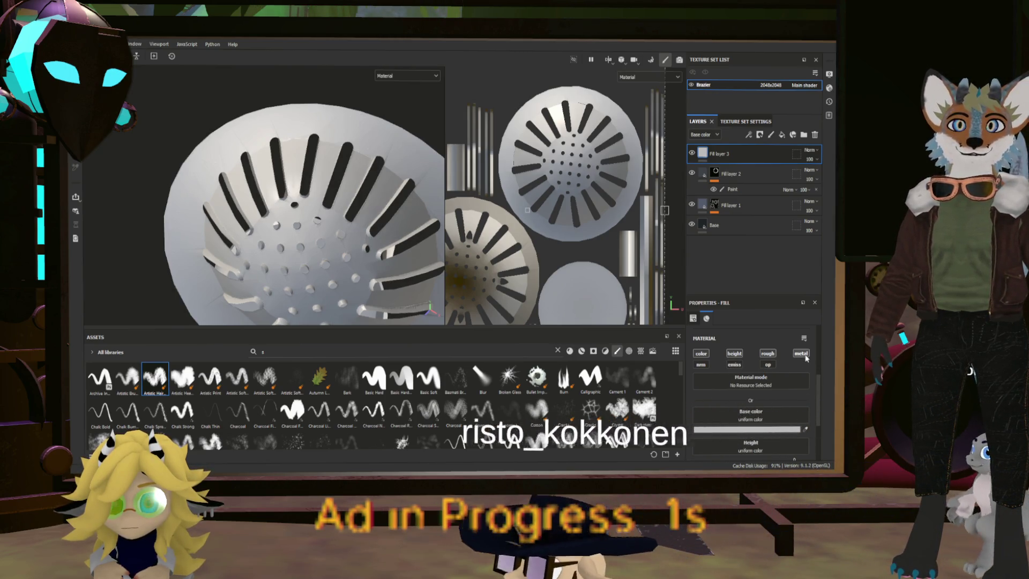
{"action": "scroll", "coordinate": [793, 405], "scroll_direction": "down", "scroll_amount": 1}
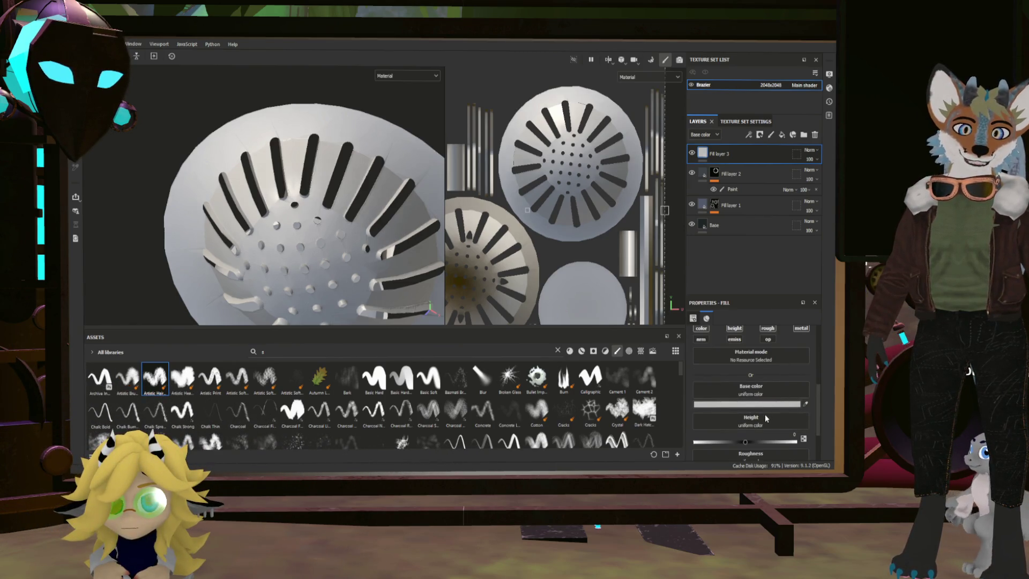
{"action": "left_click", "coordinate": [764, 414]}
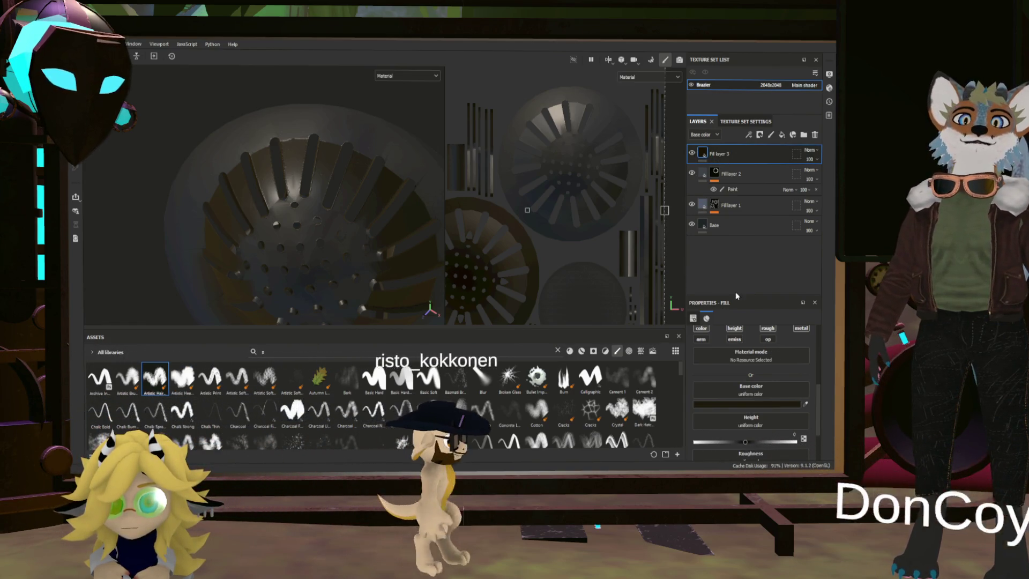
Step: Set Fill layer 3's height to -0.6304 and roughness to 0.0902
{"action": "scroll", "coordinate": [764, 368], "scroll_direction": "down", "scroll_amount": 2}
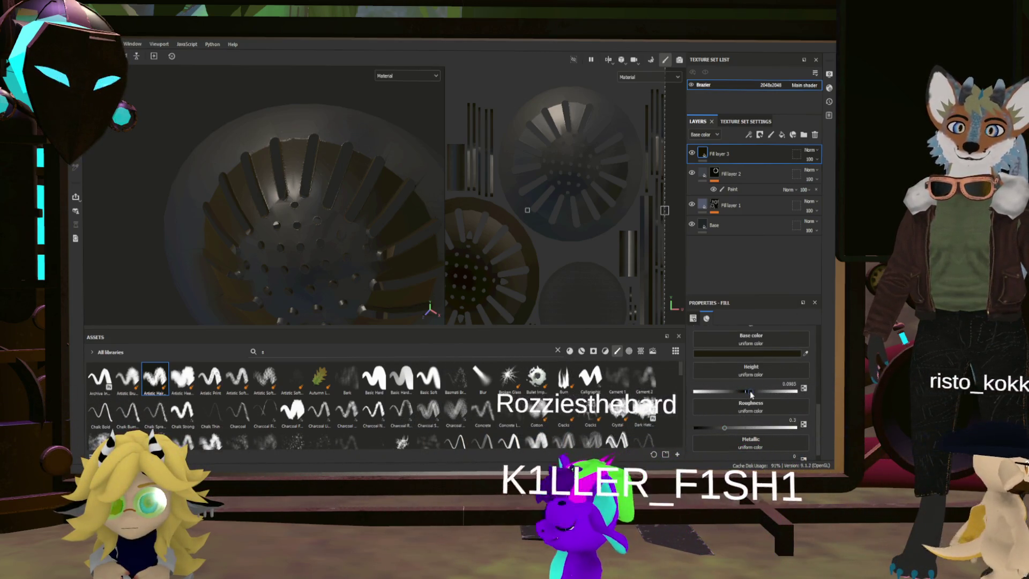
{"action": "left_click_drag", "start_coordinate": [753, 394], "coordinate": [749, 395]}
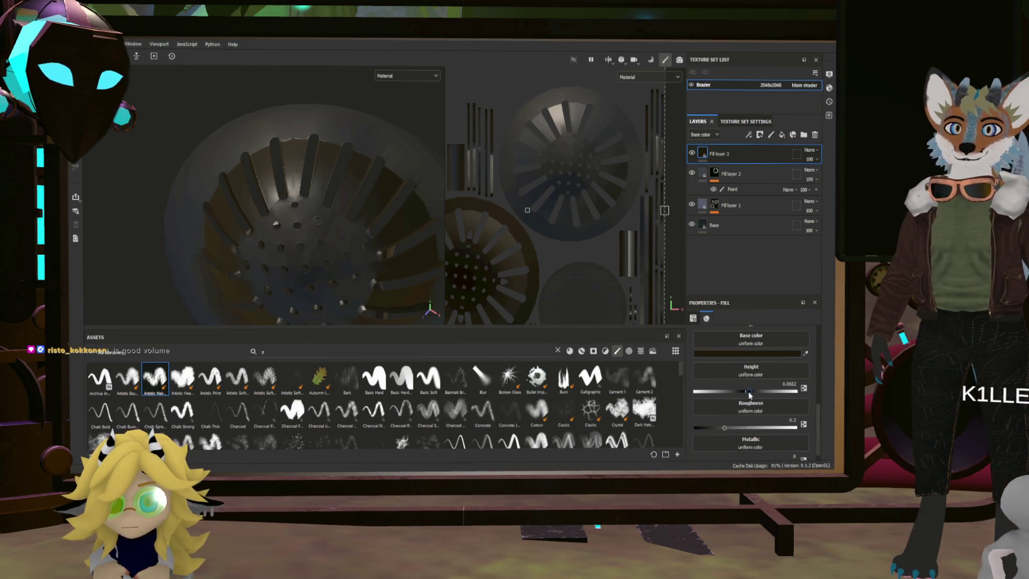
{"action": "left_click", "coordinate": [789, 384]}
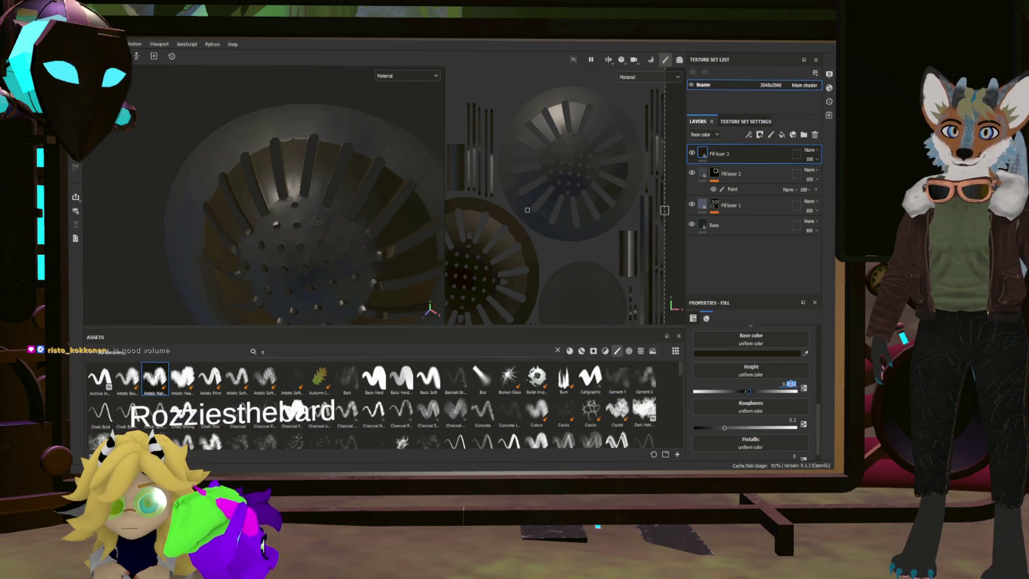
{"action": "type", "text": "0.02"}
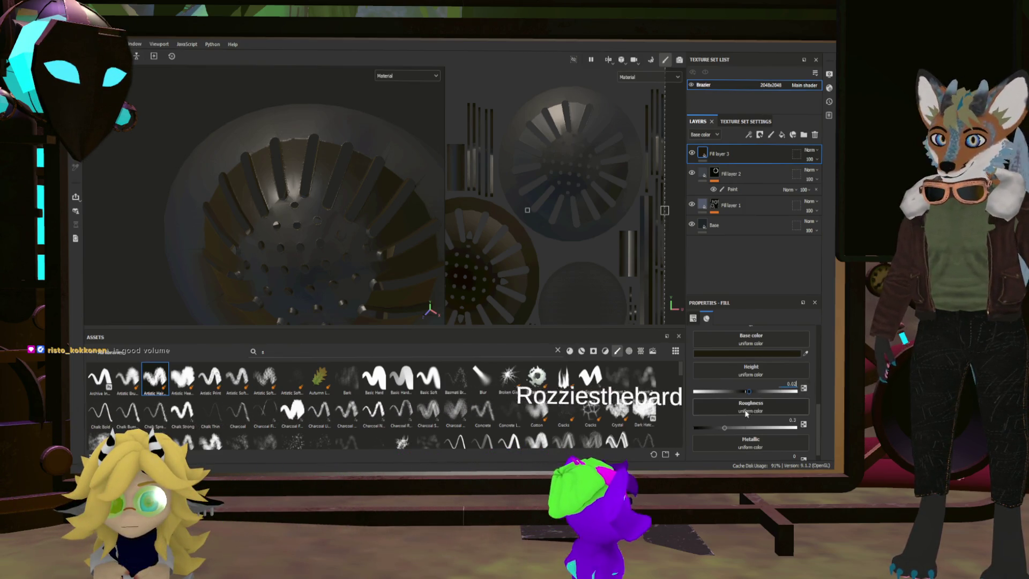
{"action": "left_click", "coordinate": [712, 391]}
{"action": "left_click_drag", "start_coordinate": [724, 427], "coordinate": [786, 427]}
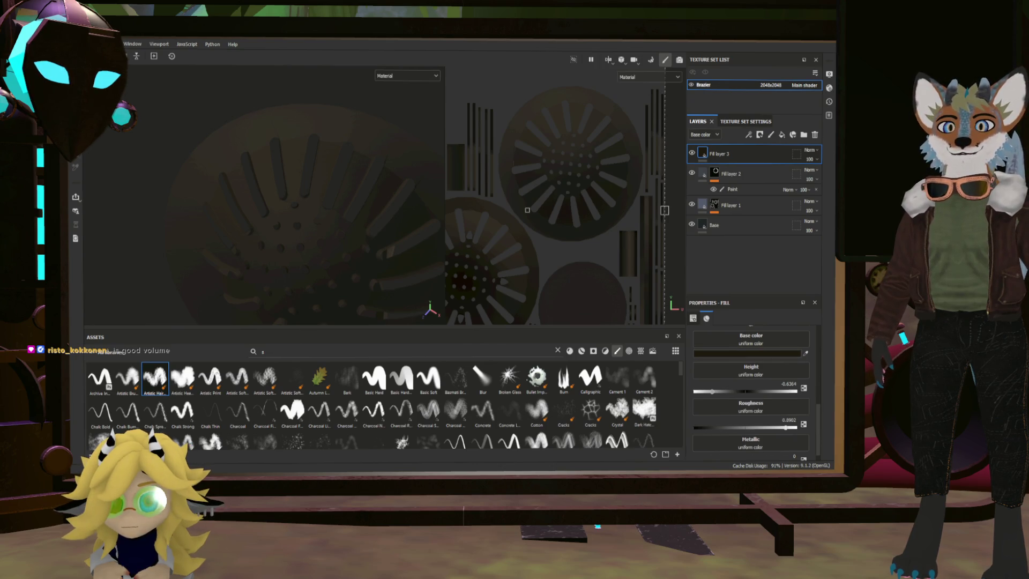
Step: Add a black mask to Fill layer 3
{"action": "scroll", "coordinate": [750, 391], "scroll_direction": "down", "scroll_amount": 1}
{"action": "scroll", "coordinate": [750, 391], "scroll_direction": "up", "scroll_amount": 10}
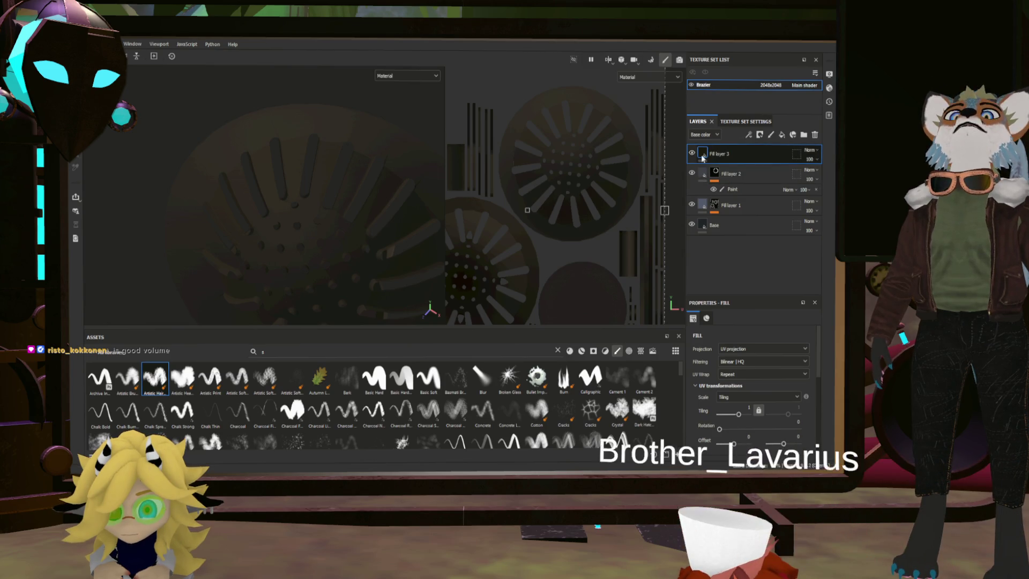
{"action": "right_click", "coordinate": [726, 153]}
{"action": "left_click", "coordinate": [741, 177]}
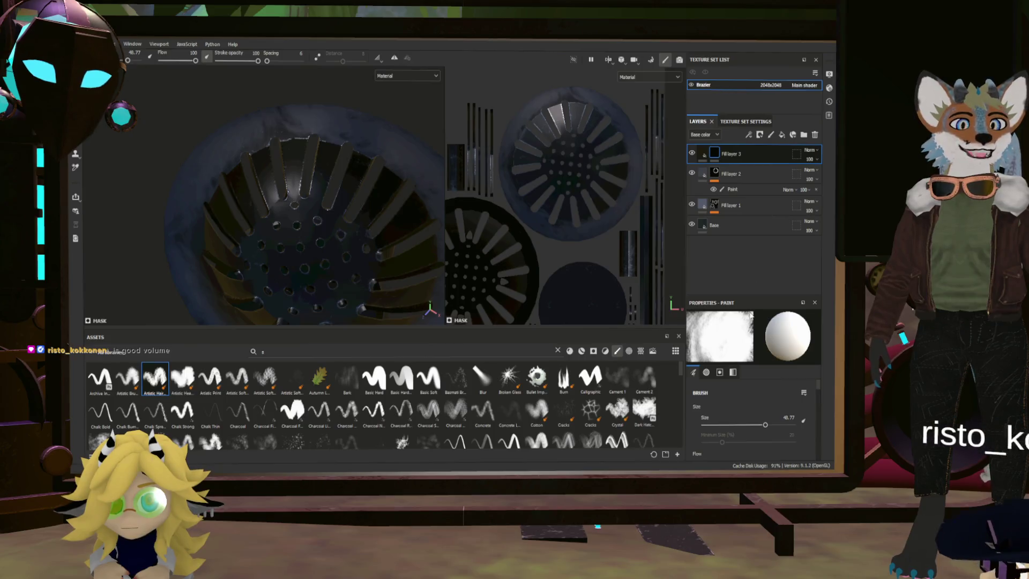
Step: Paint Fill layer 3's mask onto the base plate centre and top circle, then view the rim close up
{"action": "left_click", "coordinate": [596, 248]}
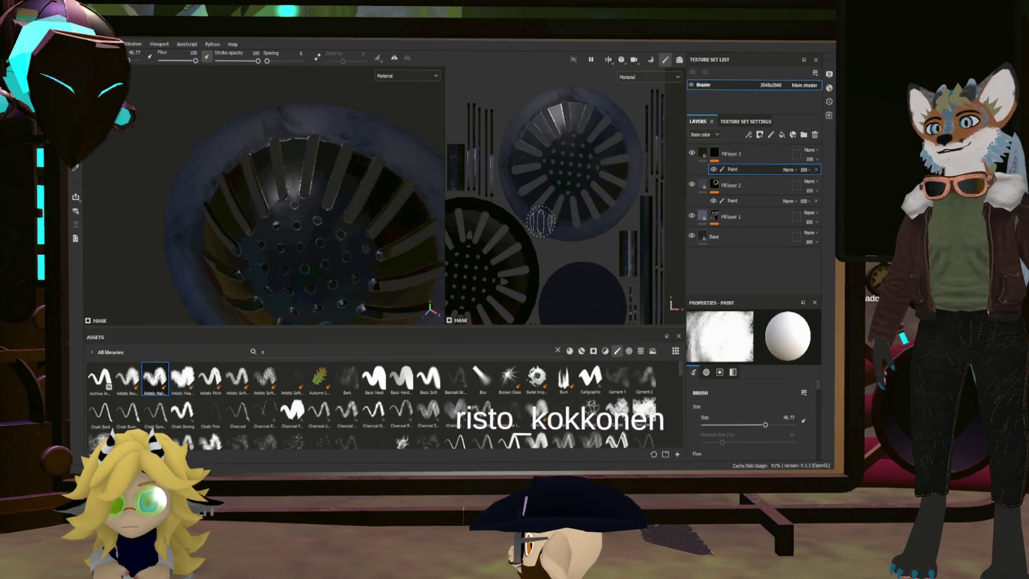
{"action": "left_click_drag", "start_coordinate": [568, 150], "coordinate": [583, 156]}
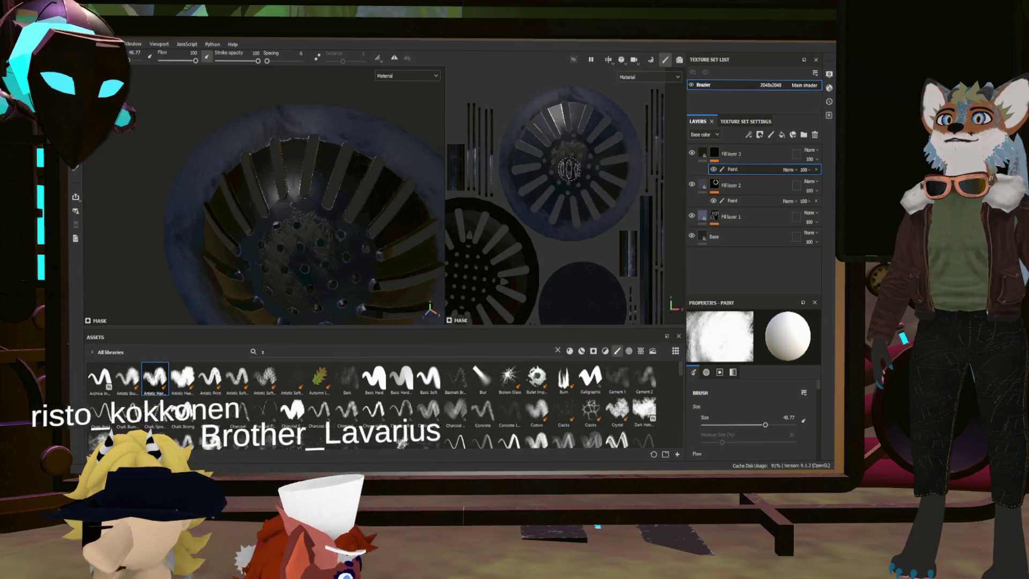
{"action": "left_click", "coordinate": [601, 158]}
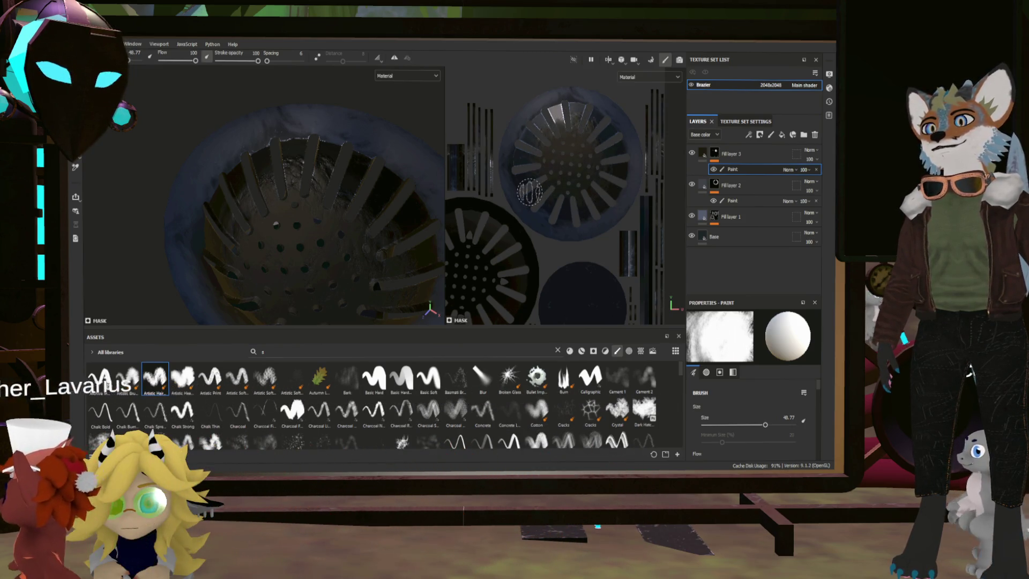
{"action": "scroll", "coordinate": [529, 191], "scroll_direction": "down", "scroll_amount": 3}
{"action": "mouse_move", "coordinate": [423, 241]}
{"action": "left_mouse_down", "text": "alt"}
{"action": "mouse_move", "coordinate": [387, 265]}
{"action": "mouse_move", "coordinate": [375, 253]}
{"action": "mouse_move", "coordinate": [450, 220]}
{"action": "mouse_move", "coordinate": [336, 180]}
{"action": "left_mouse_up", "text": "alt"}
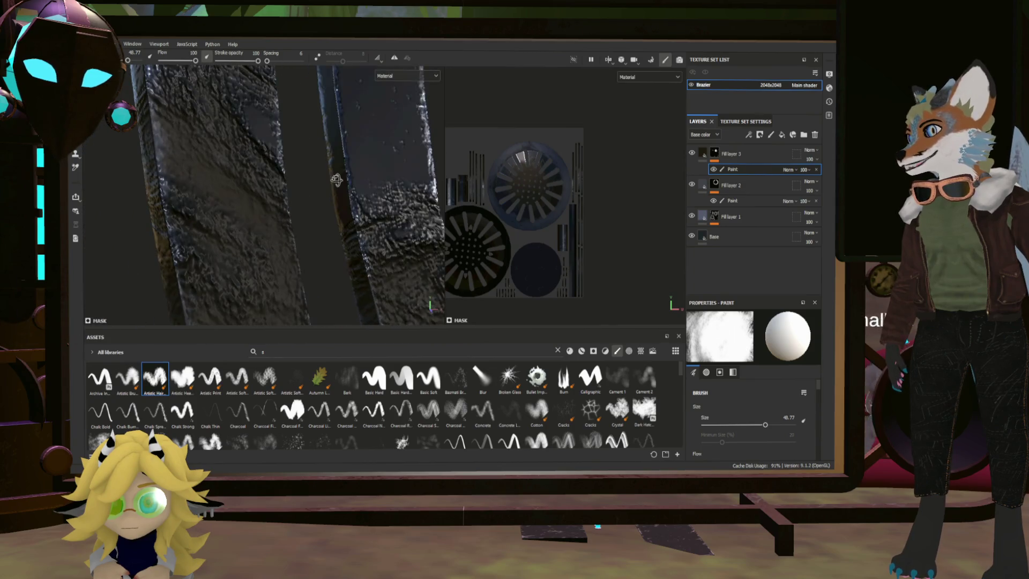
Step: Delete Fill layer 3's painted mask and raise its height, checking the rim relief
{"action": "key", "text": "Delete"}
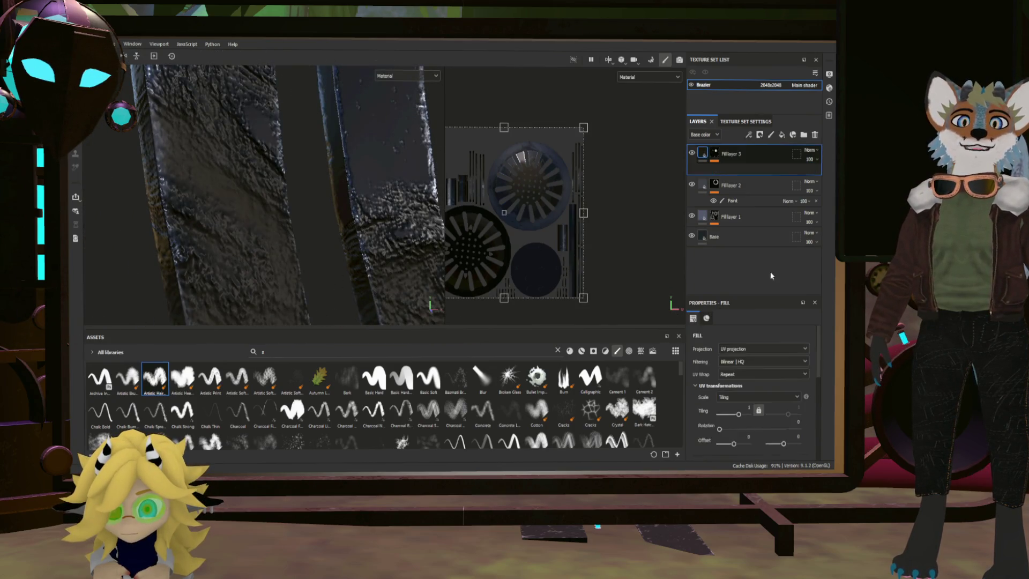
{"action": "scroll", "coordinate": [779, 423], "scroll_direction": "down", "scroll_amount": 3}
{"action": "scroll", "coordinate": [779, 419], "scroll_direction": "down", "scroll_amount": 3}
{"action": "scroll", "coordinate": [788, 422], "scroll_direction": "down", "scroll_amount": 1}
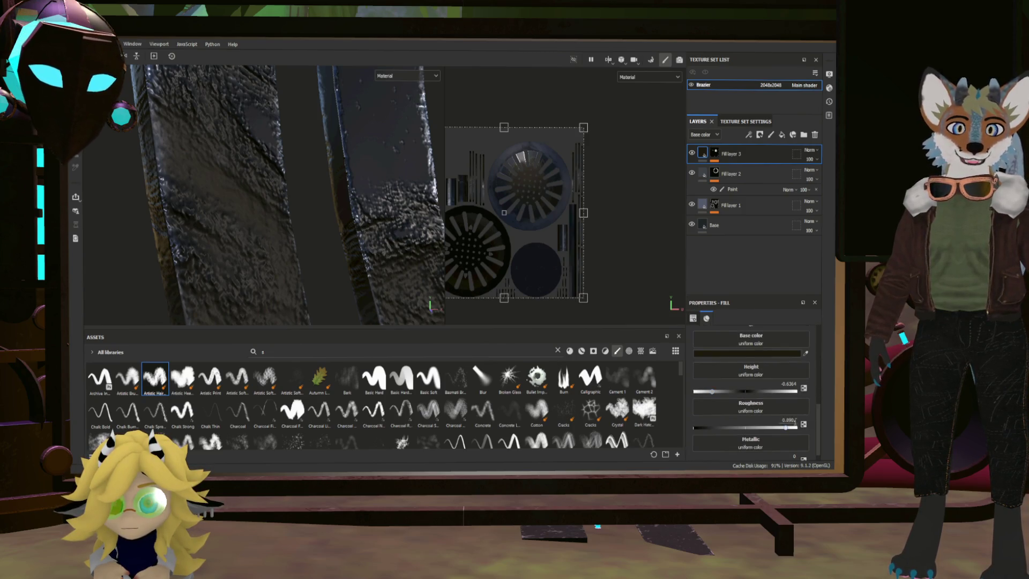
{"action": "left_click_drag", "start_coordinate": [710, 393], "coordinate": [762, 392]}
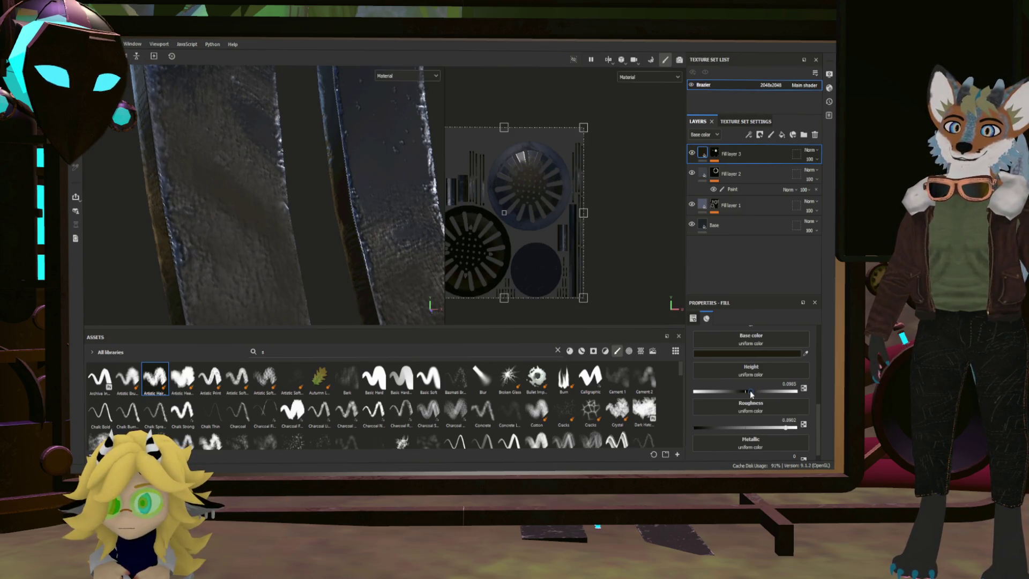
{"action": "scroll", "coordinate": [750, 390], "scroll_direction": "up", "scroll_amount": 5}
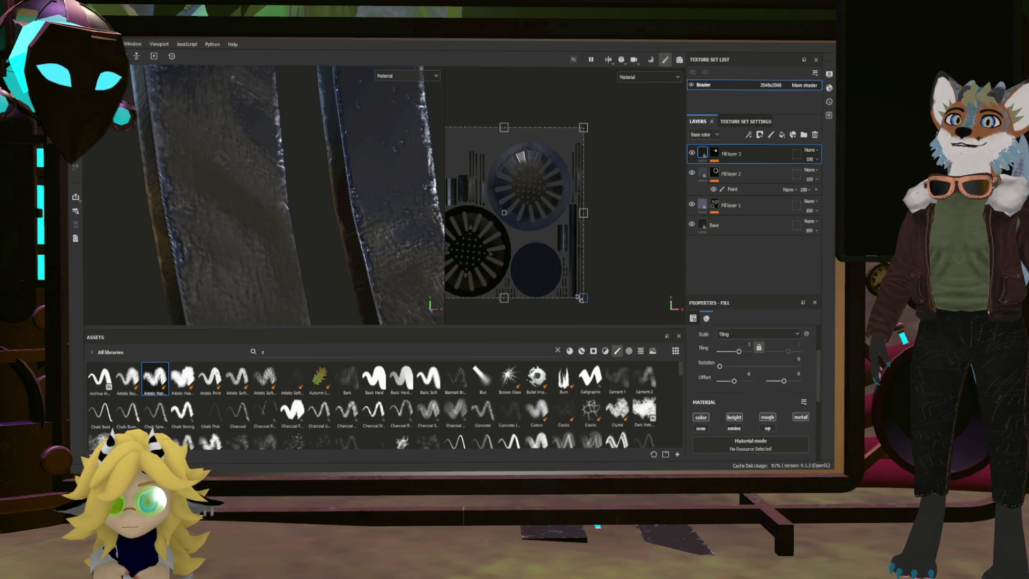
{"action": "scroll", "coordinate": [581, 298], "scroll_direction": "down", "scroll_amount": 4}
{"action": "mouse_move", "coordinate": [376, 257]}
{"action": "left_mouse_down", "text": "alt"}
{"action": "mouse_move", "coordinate": [320, 244]}
{"action": "mouse_move", "coordinate": [301, 254]}
{"action": "mouse_move", "coordinate": [369, 237]}
{"action": "mouse_move", "coordinate": [345, 188]}
{"action": "mouse_move", "coordinate": [360, 222]}
{"action": "mouse_move", "coordinate": [330, 228]}
{"action": "mouse_move", "coordinate": [343, 235]}
{"action": "left_mouse_up", "text": "alt"}
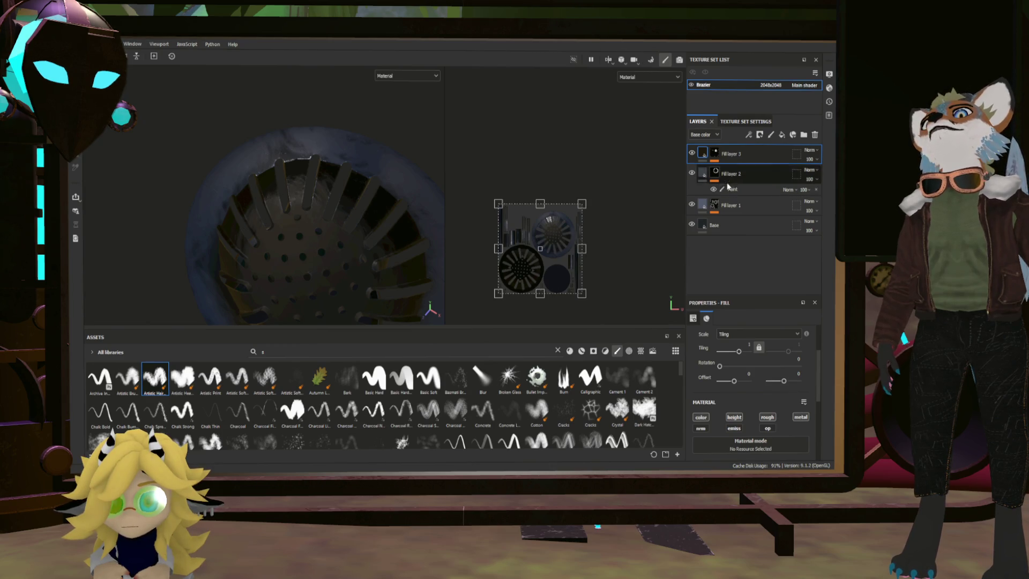
Step: Group Fill layer 3 into Folder 1, move the paint mask onto the folder, and add Fill layer 4
{"action": "key", "text": "ctrl+g"}
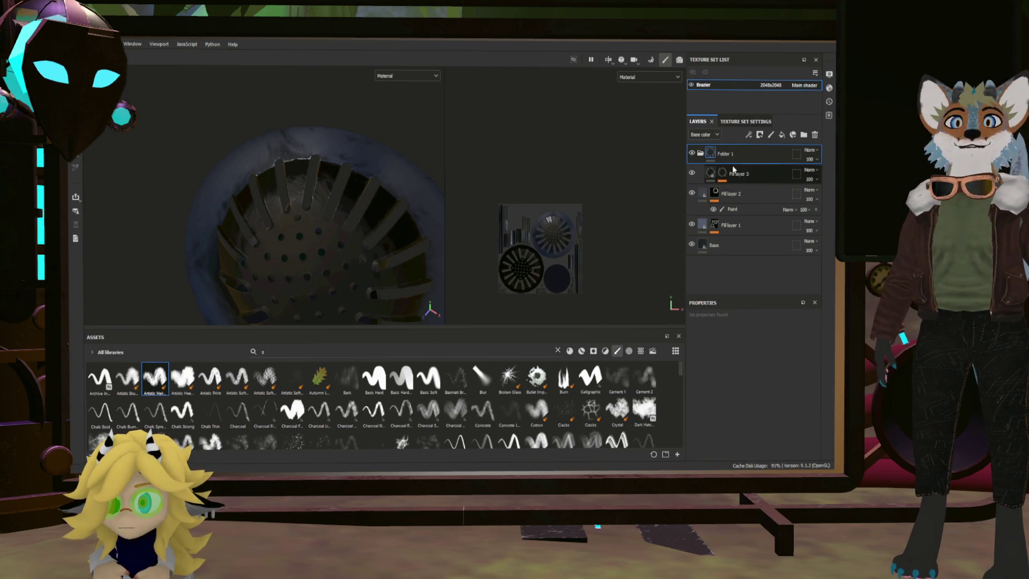
{"action": "left_click", "coordinate": [729, 173]}
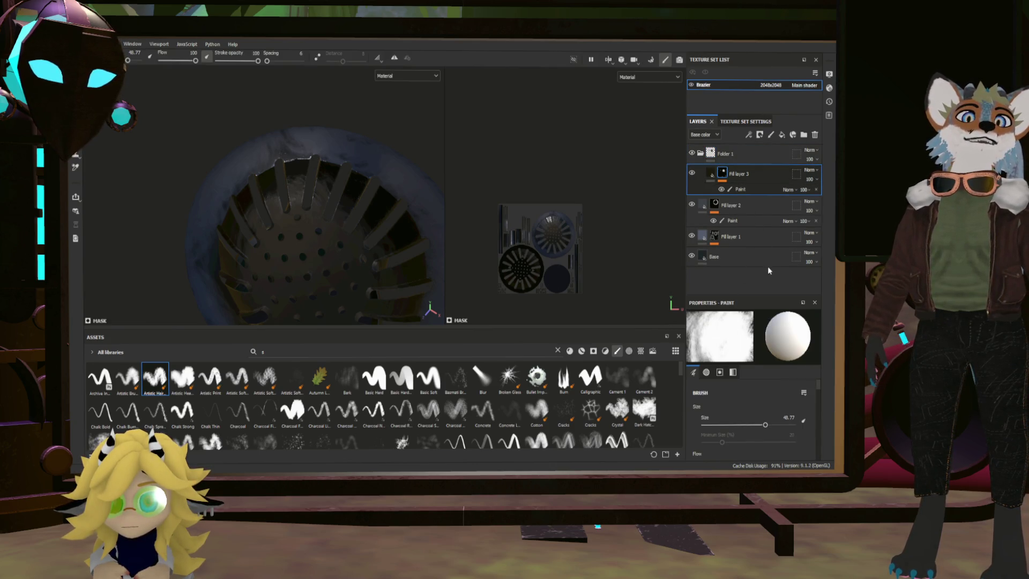
{"action": "left_click", "coordinate": [729, 154]}
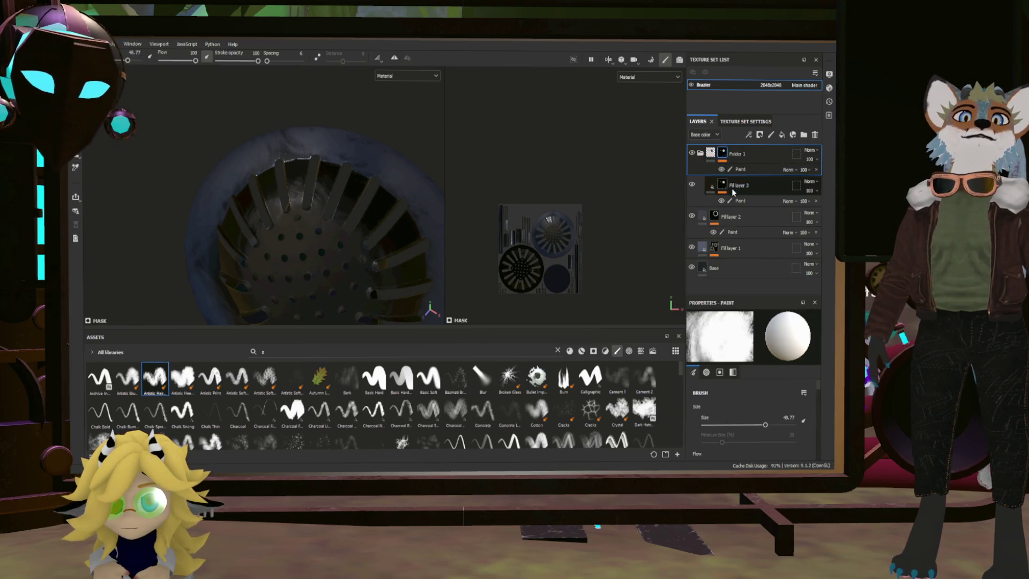
{"action": "left_click", "coordinate": [722, 185]}
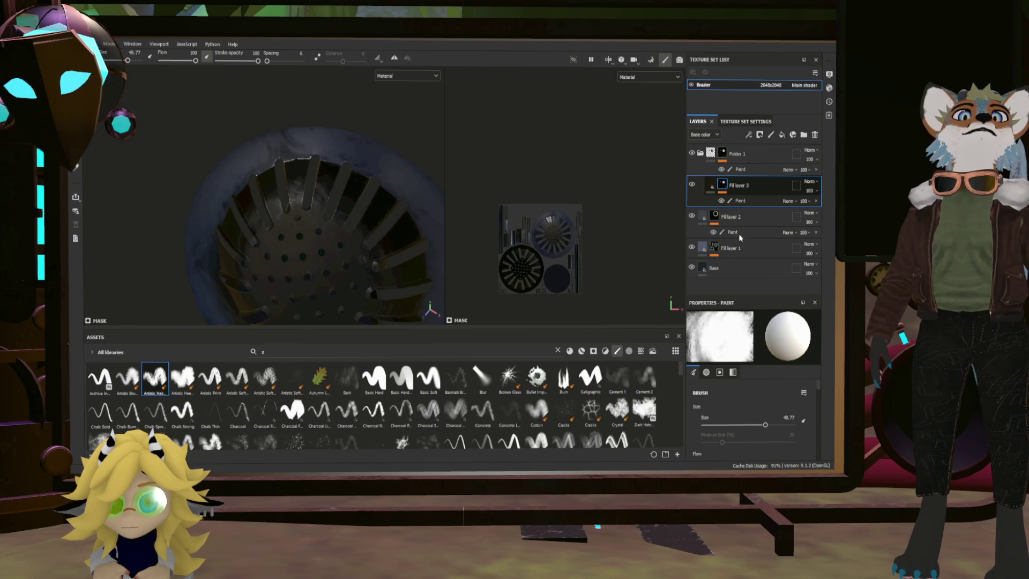
{"action": "left_click", "coordinate": [716, 188]}
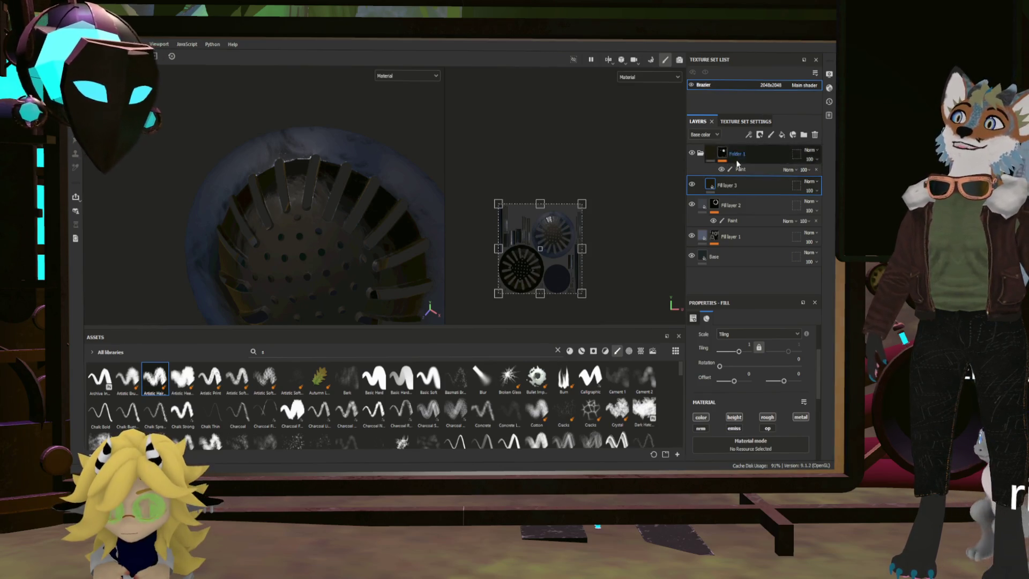
{"action": "left_click", "coordinate": [783, 135]}
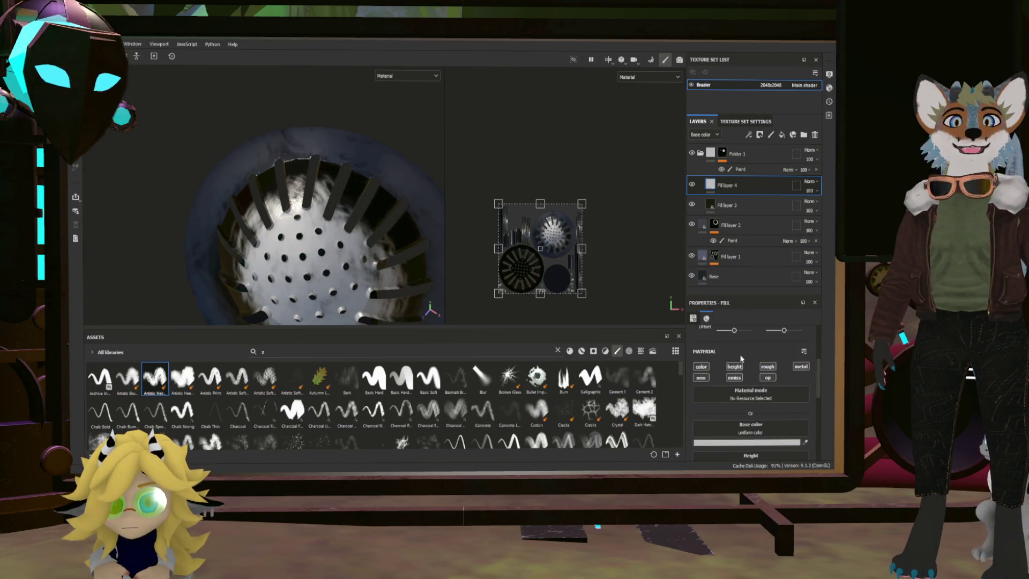
Step: Drag Fill layer 3 above the new black Fill layer 4 inside Folder 1
{"action": "scroll", "coordinate": [735, 362], "scroll_direction": "down", "scroll_amount": 2}
{"action": "scroll", "coordinate": [713, 401], "scroll_direction": "up", "scroll_amount": 1}
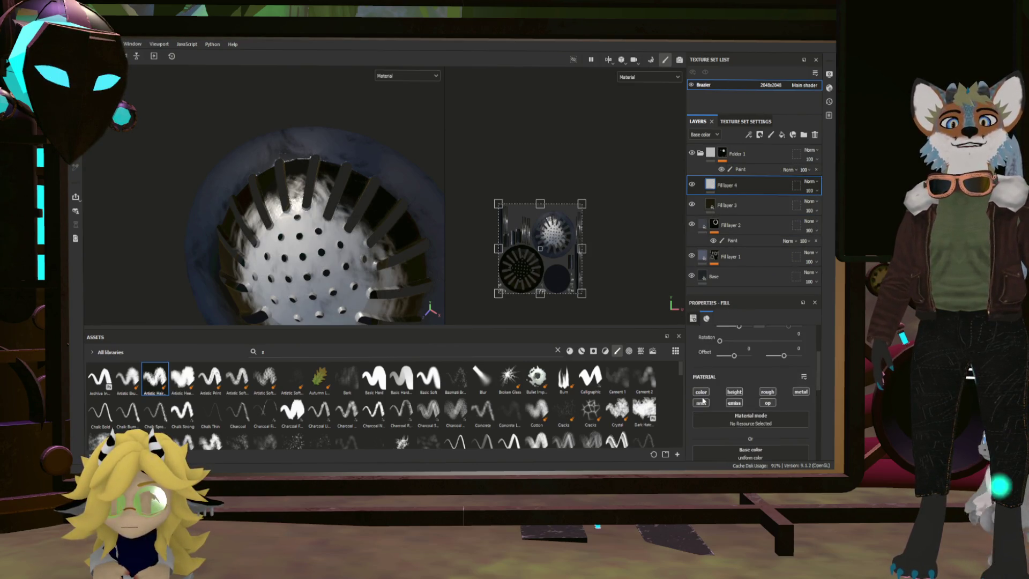
{"action": "scroll", "coordinate": [738, 404], "scroll_direction": "down", "scroll_amount": 1}
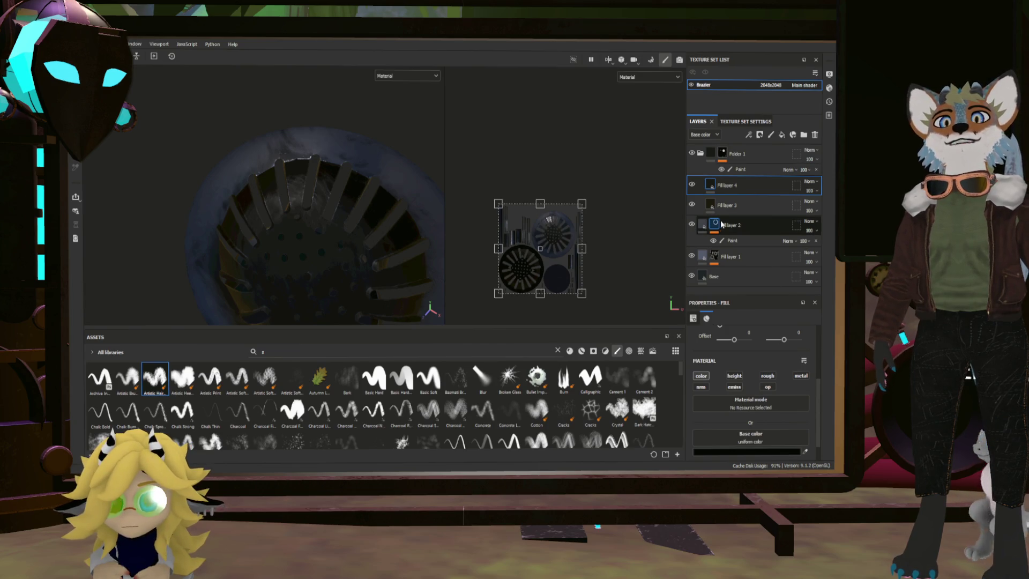
{"action": "left_click", "coordinate": [757, 207]}
{"action": "mouse_move", "coordinate": [757, 207]}
{"action": "left_mouse_down"}
{"action": "mouse_move", "coordinate": [753, 189]}
{"action": "mouse_move", "coordinate": [734, 186]}
{"action": "left_mouse_up"}
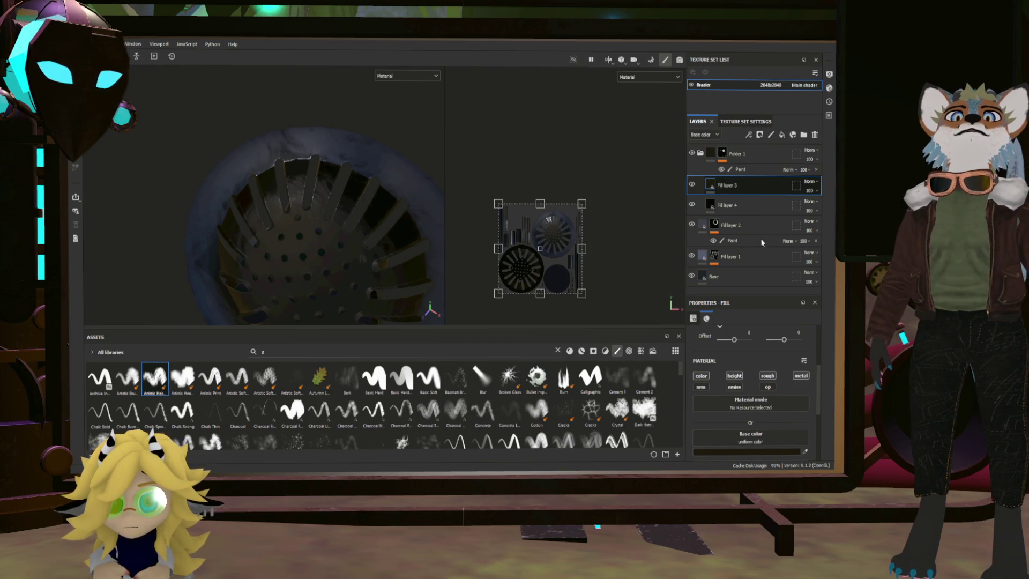
Step: Add a black mask to Fill layer 3 and paint strokes at the wheel centre
{"action": "key", "text": "1"}
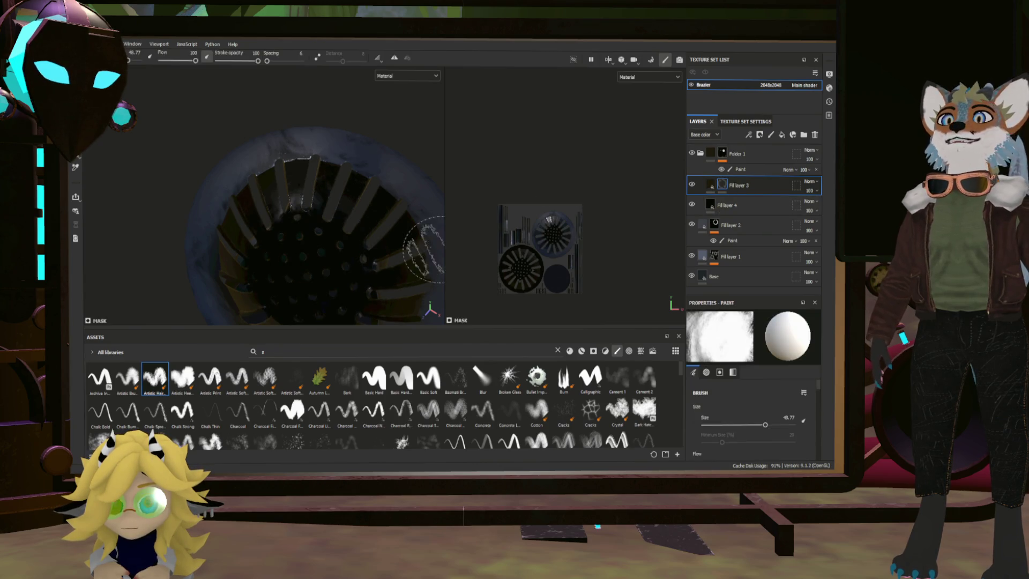
{"action": "double_click", "coordinate": [736, 186]}
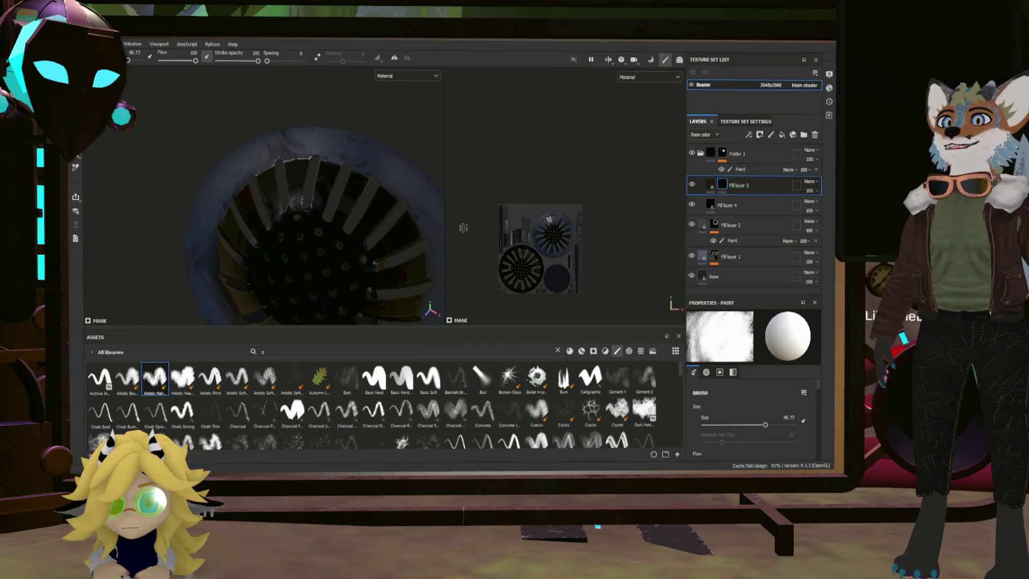
{"action": "scroll", "coordinate": [520, 236], "scroll_direction": "up", "scroll_amount": 6}
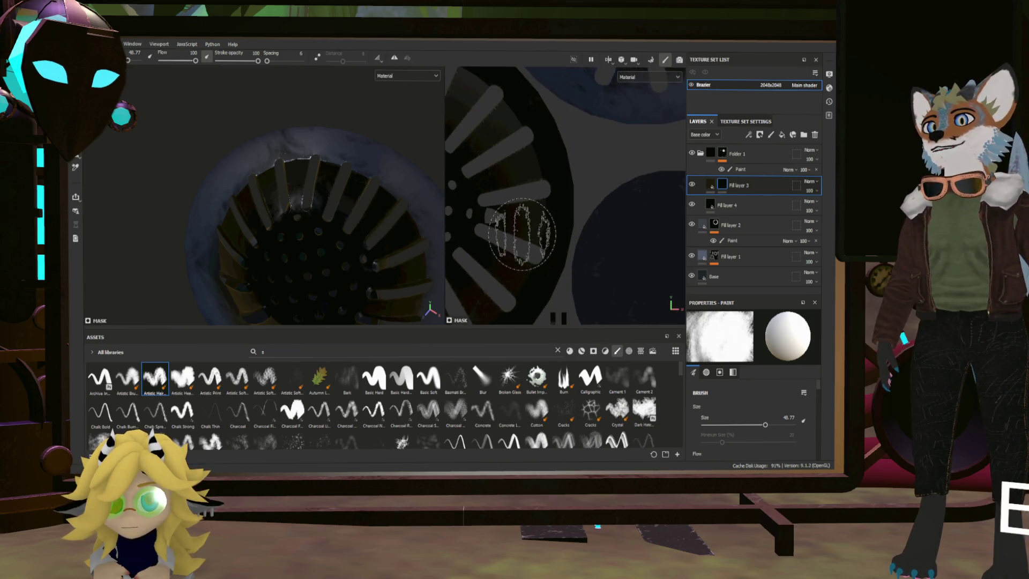
{"action": "scroll", "coordinate": [520, 236], "scroll_direction": "down", "scroll_amount": 5}
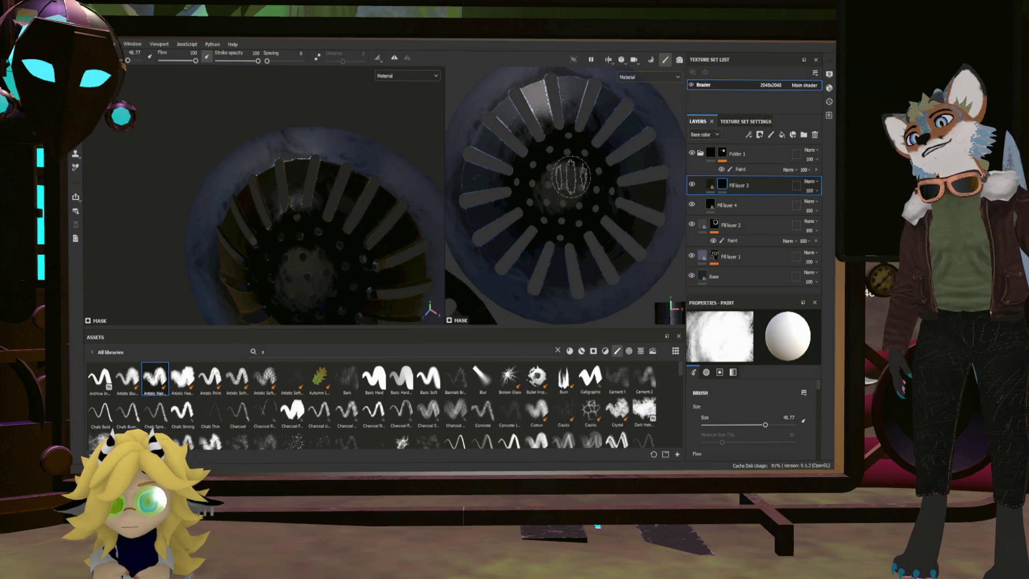
{"action": "left_click_drag", "start_coordinate": [552, 172], "coordinate": [565, 180]}
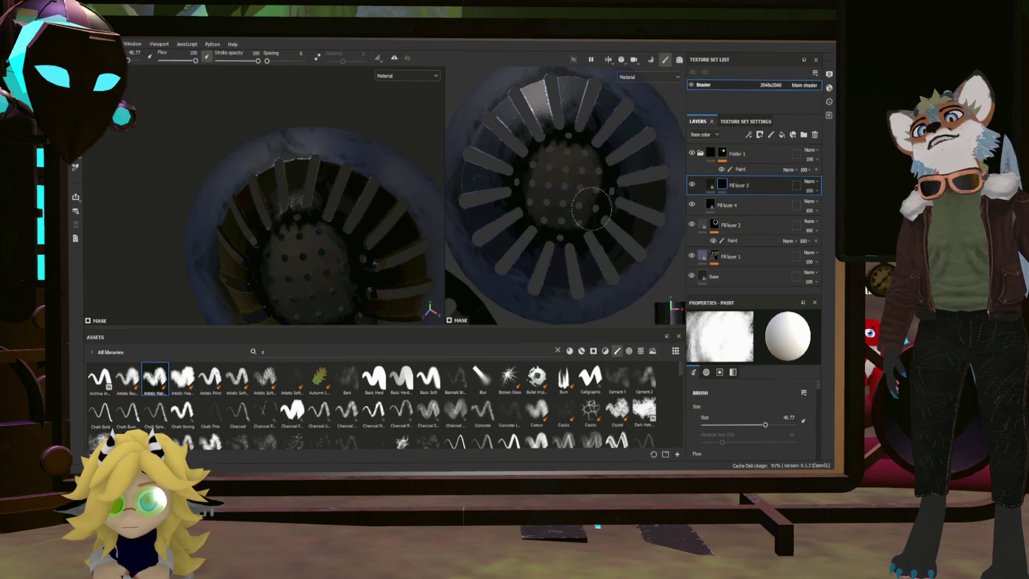
{"action": "mouse_move", "coordinate": [375, 274]}
{"action": "left_mouse_down", "text": "alt"}
{"action": "mouse_move", "coordinate": [321, 241]}
{"action": "mouse_move", "coordinate": [336, 252]}
{"action": "mouse_move", "coordinate": [347, 217]}
{"action": "mouse_move", "coordinate": [408, 179]}
{"action": "mouse_move", "coordinate": [429, 183]}
{"action": "mouse_move", "coordinate": [413, 237]}
{"action": "mouse_move", "coordinate": [307, 230]}
{"action": "mouse_move", "coordinate": [371, 230]}
{"action": "mouse_move", "coordinate": [467, 209]}
{"action": "mouse_move", "coordinate": [368, 207]}
{"action": "mouse_move", "coordinate": [368, 230]}
{"action": "left_mouse_up", "text": "alt"}
{"action": "scroll", "coordinate": [354, 241], "scroll_direction": "down", "scroll_amount": 3}
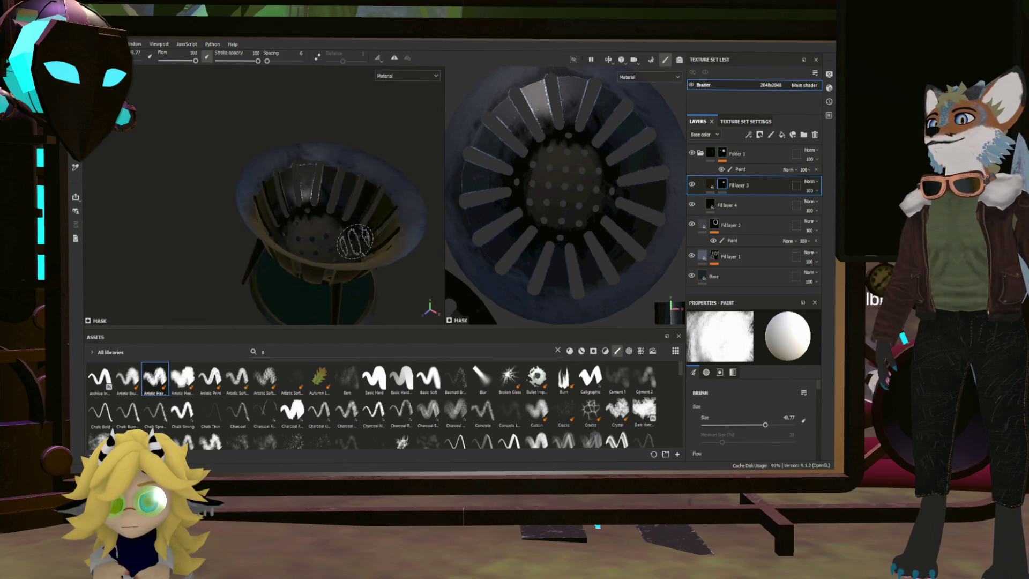
{"action": "mouse_move", "coordinate": [161, 191]}
{"action": "left_mouse_down", "text": "alt"}
{"action": "mouse_move", "coordinate": [300, 227]}
{"action": "mouse_move", "coordinate": [381, 188]}
{"action": "mouse_move", "coordinate": [379, 156]}
{"action": "mouse_move", "coordinate": [333, 110]}
{"action": "mouse_move", "coordinate": [374, 158]}
{"action": "mouse_move", "coordinate": [333, 195]}
{"action": "mouse_move", "coordinate": [321, 171]}
{"action": "mouse_move", "coordinate": [346, 172]}
{"action": "mouse_move", "coordinate": [330, 164]}
{"action": "left_mouse_up", "text": "alt"}
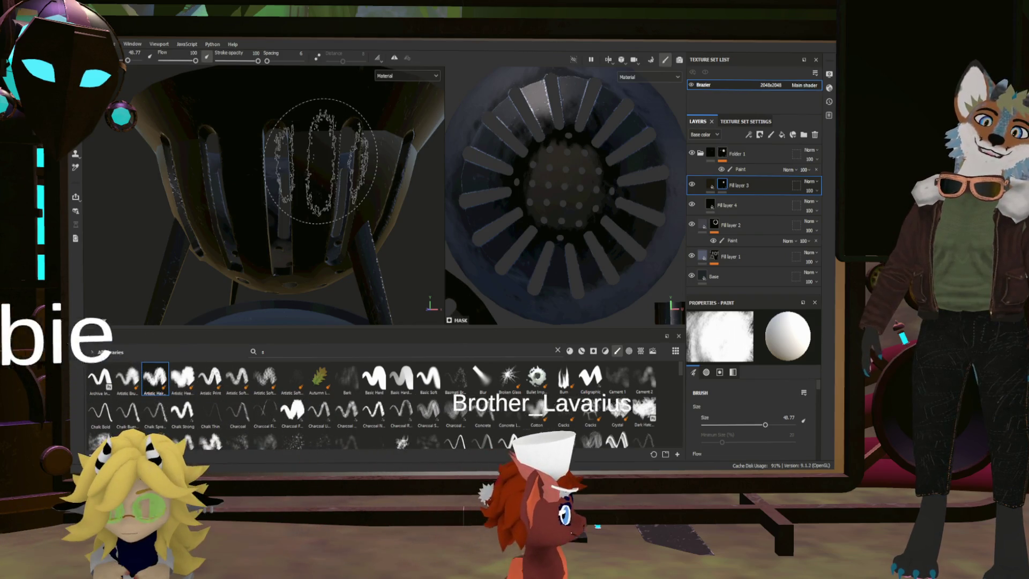
{"action": "scroll", "coordinate": [322, 159], "scroll_direction": "down", "scroll_amount": 3}
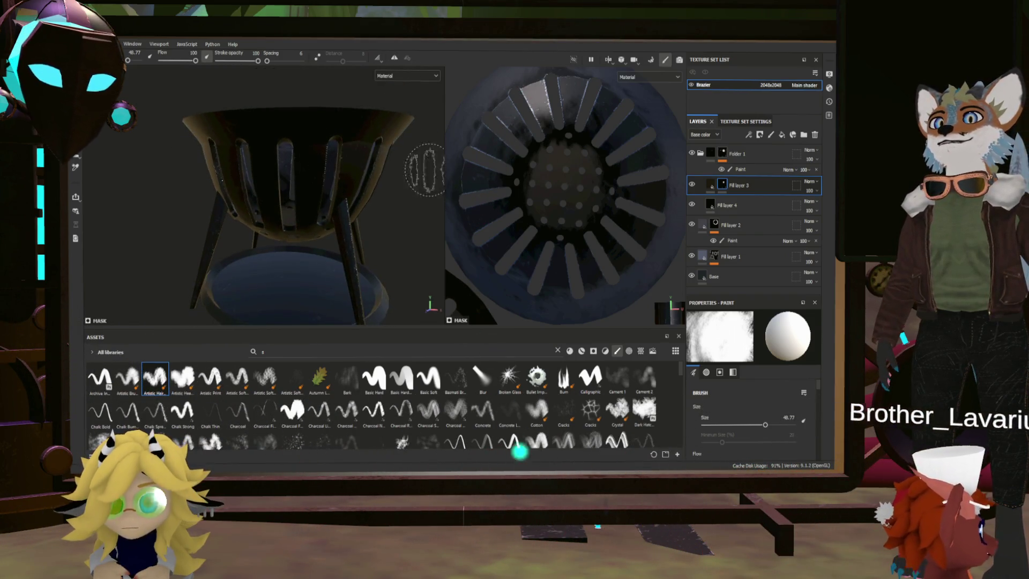
Step: Collapse Folder 1 and paint dark patches onto the lid through Folder 1's mask
{"action": "left_click", "coordinate": [700, 154]}
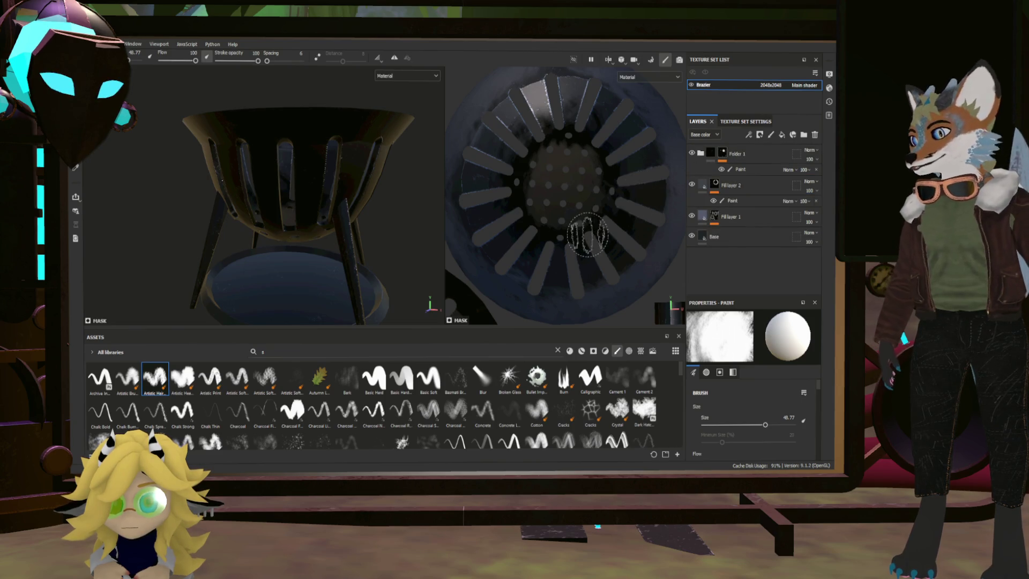
{"action": "left_click", "coordinate": [581, 351]}
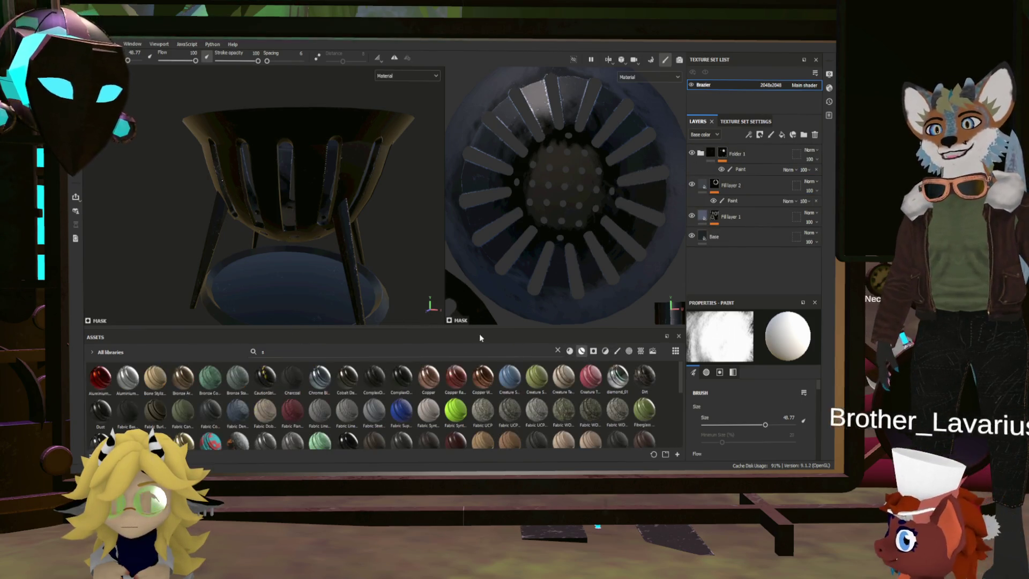
{"action": "scroll", "coordinate": [378, 401], "scroll_direction": "down", "scroll_amount": 5}
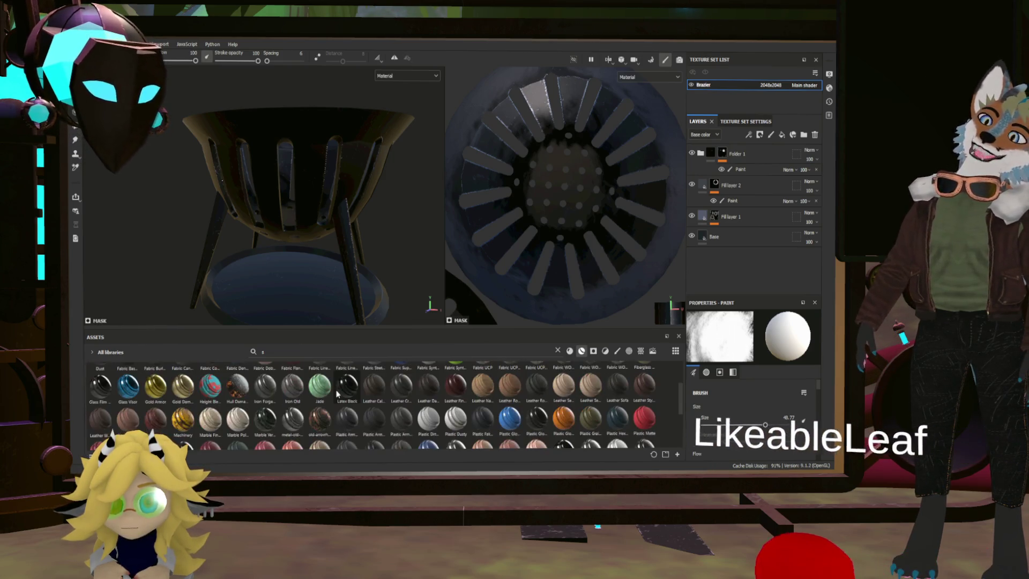
{"action": "scroll", "coordinate": [343, 391], "scroll_direction": "up", "scroll_amount": 5}
{"action": "mouse_move", "coordinate": [319, 229]}
{"action": "left_mouse_down", "text": "alt"}
{"action": "mouse_move", "coordinate": [395, 219]}
{"action": "mouse_move", "coordinate": [324, 231]}
{"action": "mouse_move", "coordinate": [319, 256]}
{"action": "mouse_move", "coordinate": [253, 270]}
{"action": "mouse_move", "coordinate": [332, 279]}
{"action": "mouse_move", "coordinate": [375, 252]}
{"action": "left_mouse_up", "text": "alt"}
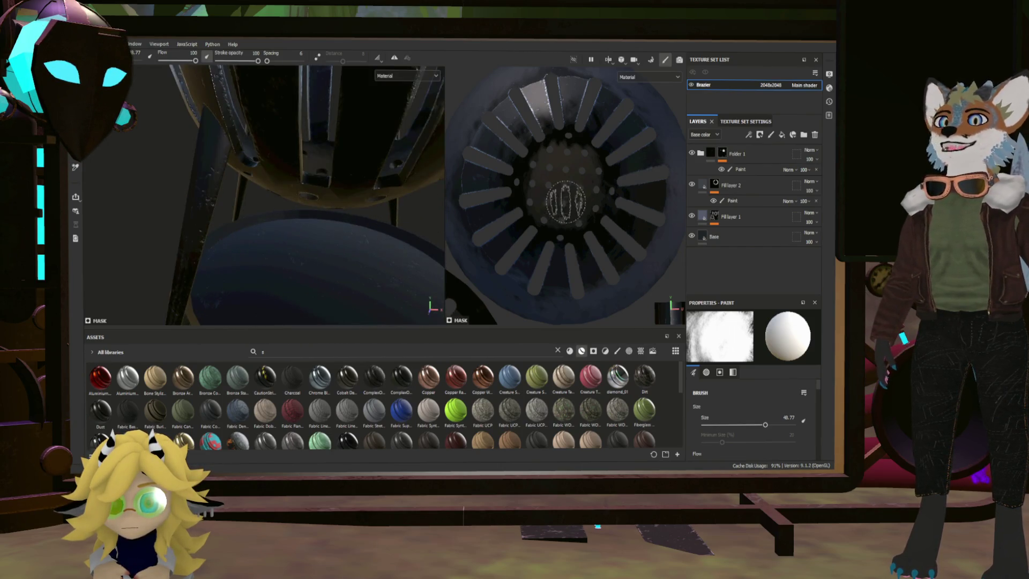
{"action": "left_click", "coordinate": [714, 185]}
{"action": "left_click", "coordinate": [722, 154]}
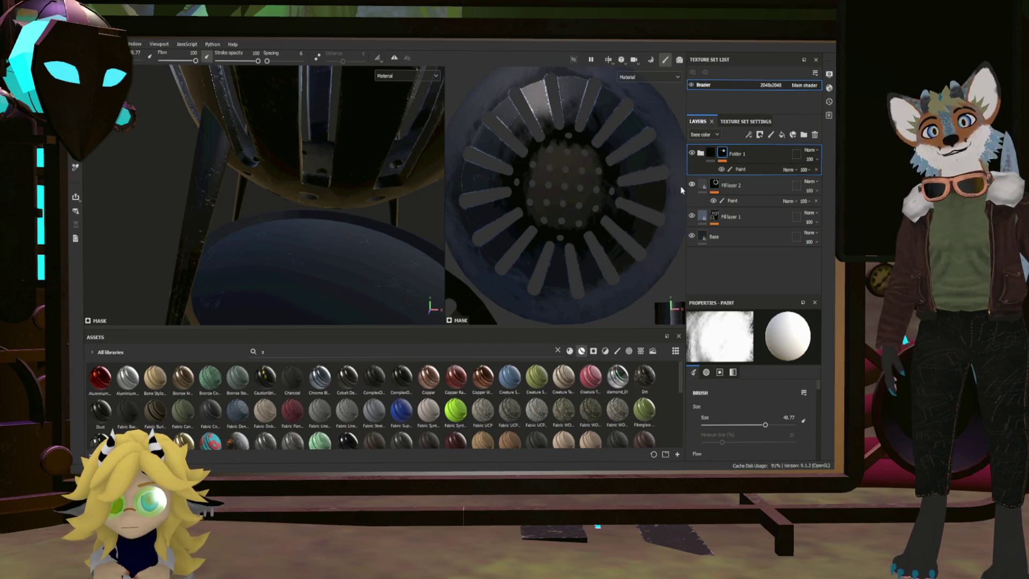
{"action": "mouse_move", "coordinate": [364, 272]}
{"action": "left_mouse_down", "text": "alt"}
{"action": "mouse_move", "coordinate": [340, 280]}
{"action": "mouse_move", "coordinate": [357, 225]}
{"action": "mouse_move", "coordinate": [375, 252]}
{"action": "left_mouse_up", "text": "alt"}
{"action": "left_click_drag", "start_coordinate": [287, 211], "coordinate": [294, 222]}
{"action": "mouse_move", "coordinate": [350, 188]}
{"action": "left_mouse_down"}
{"action": "mouse_move", "coordinate": [375, 214]}
{"action": "mouse_move", "coordinate": [413, 219]}
{"action": "mouse_move", "coordinate": [356, 183]}
{"action": "mouse_move", "coordinate": [372, 229]}
{"action": "left_mouse_up"}
{"action": "scroll", "coordinate": [520, 252], "scroll_direction": "down", "scroll_amount": 5}
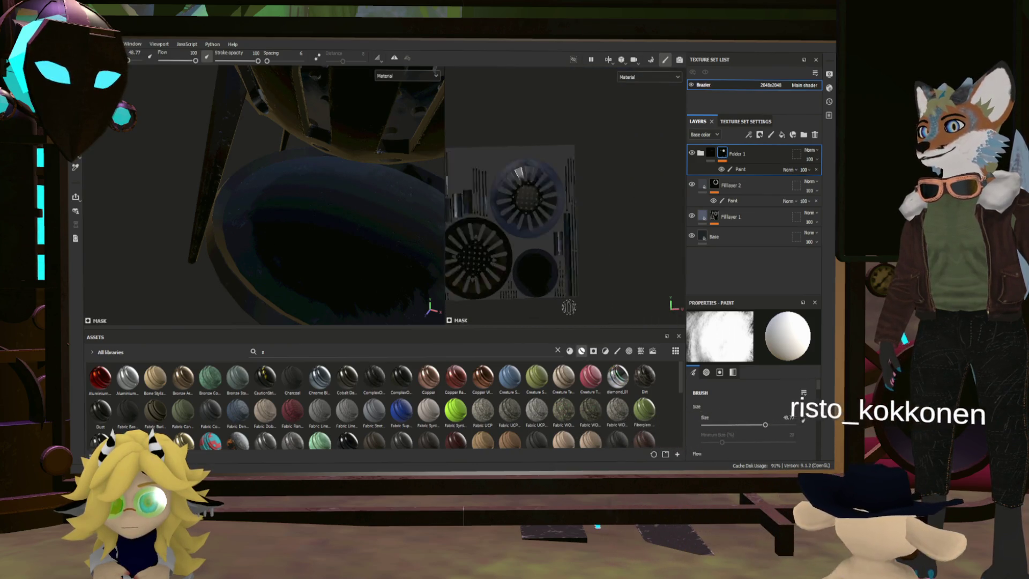
{"action": "scroll", "coordinate": [519, 252], "scroll_direction": "up", "scroll_amount": 3}
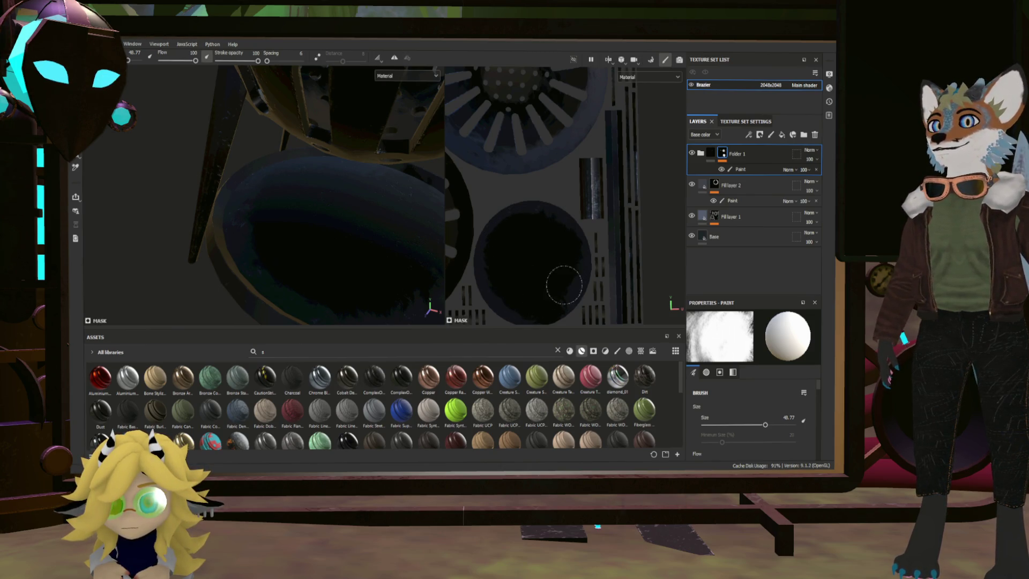
Step: Paste two fill layers and paint a lighter mottled pattern on the base plate in Fill layer 3
{"action": "key", "text": "ctrl+v"}
{"action": "left_click", "coordinate": [722, 188]}
{"action": "mouse_move", "coordinate": [549, 256]}
{"action": "left_mouse_down"}
{"action": "mouse_move", "coordinate": [535, 285]}
{"action": "mouse_move", "coordinate": [524, 234]}
{"action": "mouse_move", "coordinate": [530, 265]}
{"action": "mouse_move", "coordinate": [506, 287]}
{"action": "mouse_move", "coordinate": [536, 294]}
{"action": "left_mouse_up"}
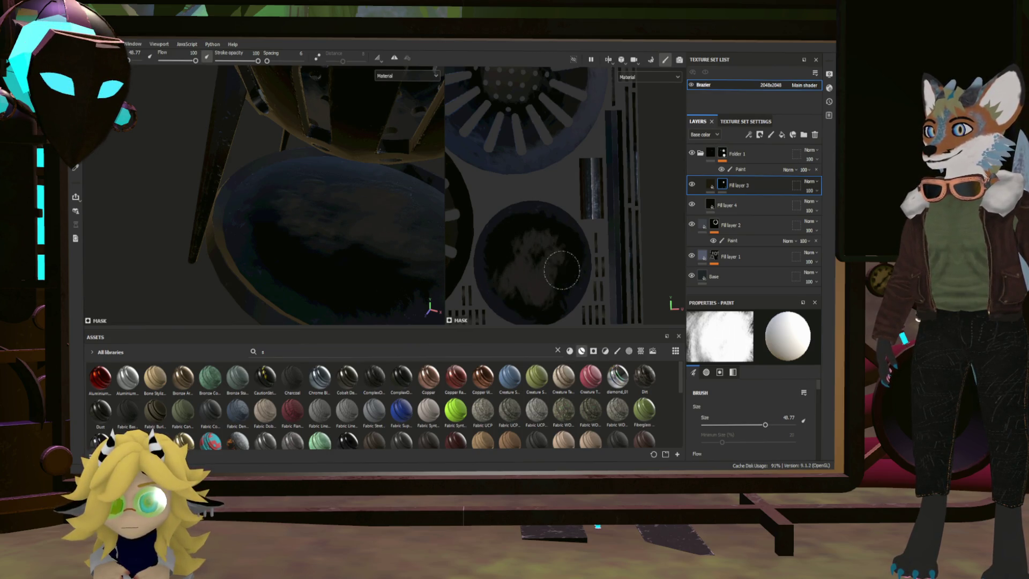
{"action": "left_click_drag", "start_coordinate": [521, 233], "coordinate": [505, 261]}
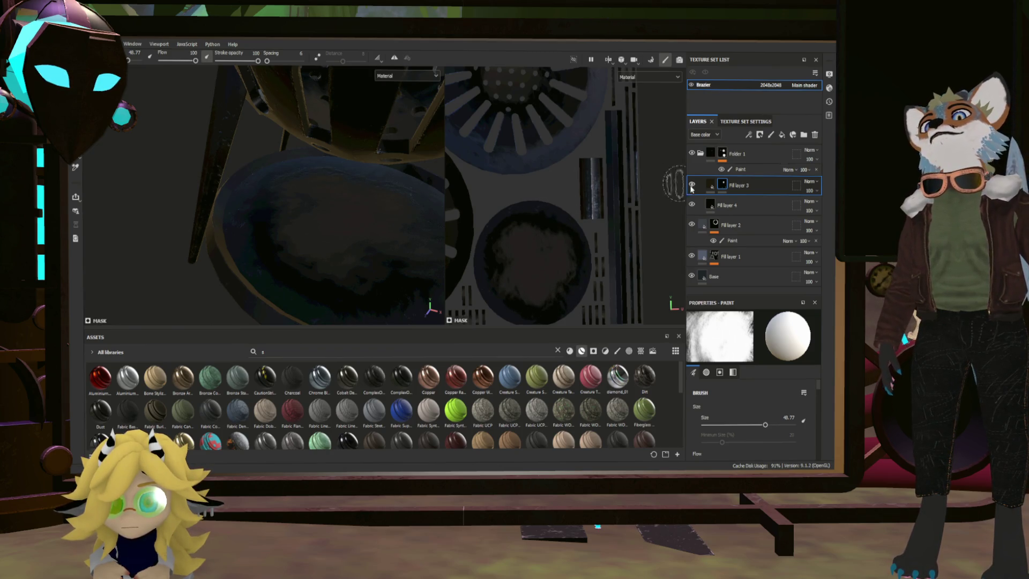
{"action": "left_click", "coordinate": [722, 155]}
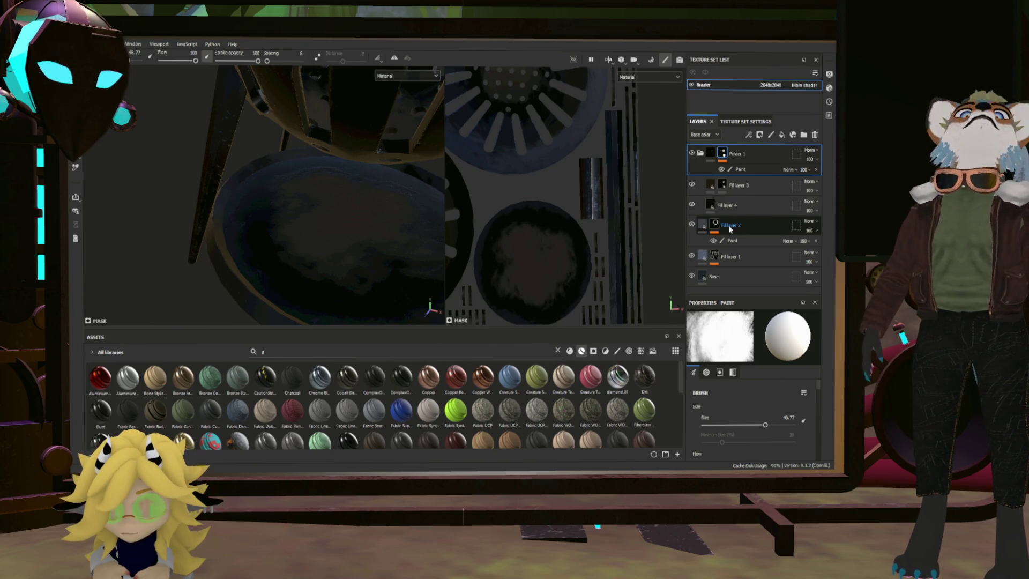
{"action": "left_click", "coordinate": [750, 186]}
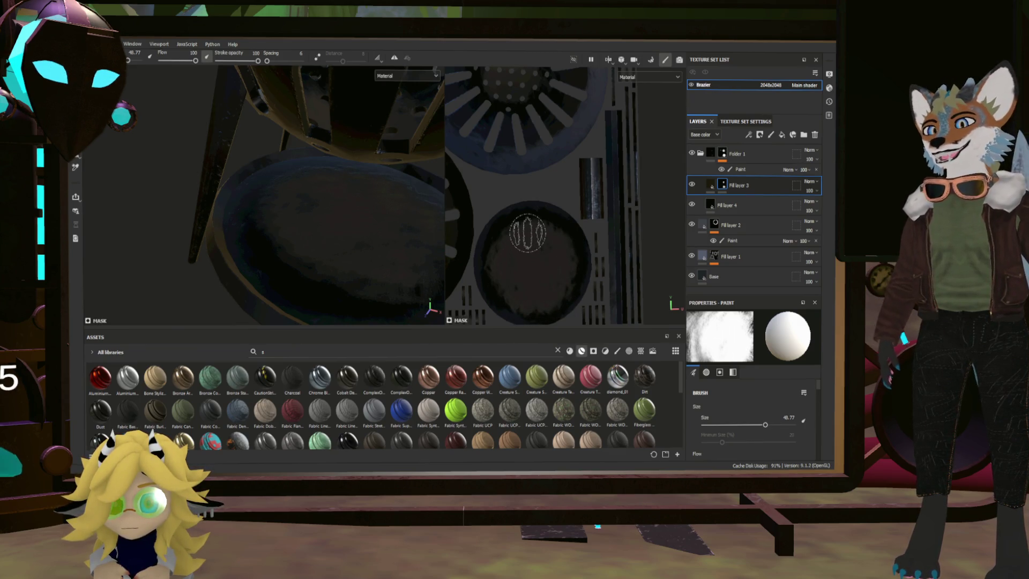
Step: Check the brazier from several angles, then move Fill layers 3 and 4 into Folder 1
{"action": "key", "text": "f"}
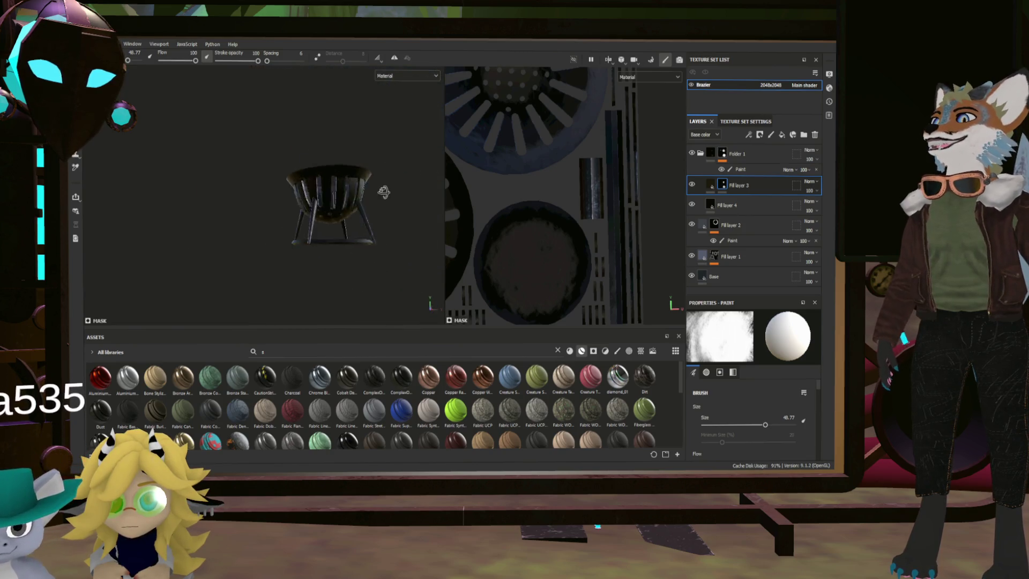
{"action": "mouse_move", "coordinate": [384, 191]}
{"action": "left_mouse_down", "text": "alt"}
{"action": "mouse_move", "coordinate": [425, 243]}
{"action": "mouse_move", "coordinate": [459, 243]}
{"action": "mouse_move", "coordinate": [481, 213]}
{"action": "left_mouse_up", "text": "alt"}
{"action": "scroll", "coordinate": [232, 250], "scroll_direction": "up", "scroll_amount": 6}
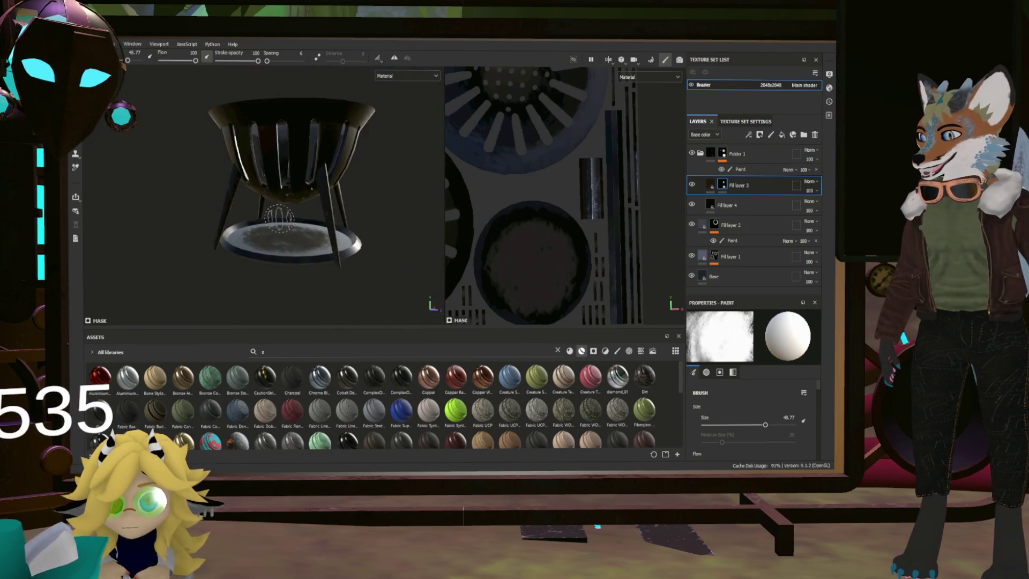
{"action": "scroll", "coordinate": [232, 250], "scroll_direction": "down", "scroll_amount": 8}
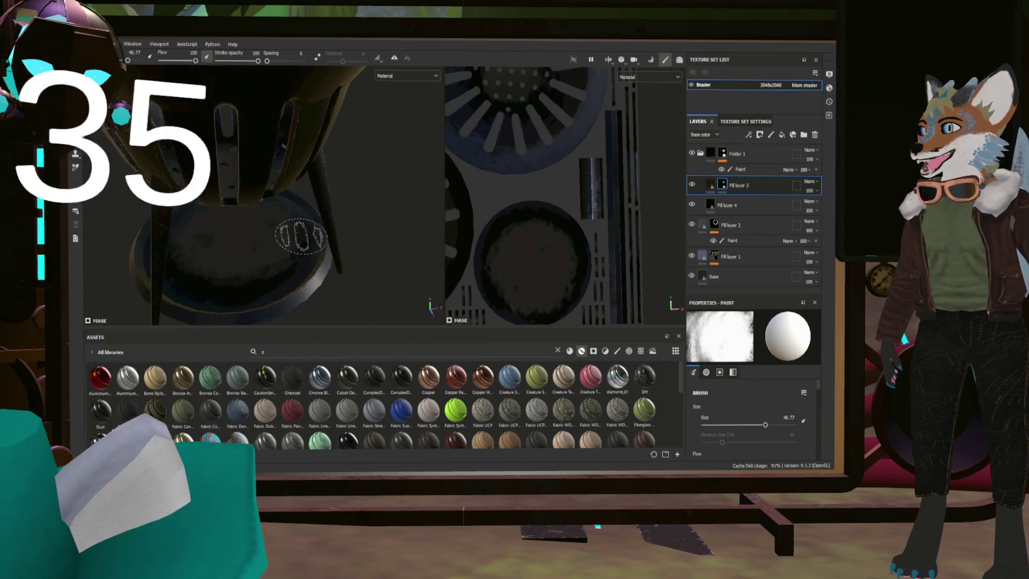
{"action": "scroll", "coordinate": [322, 239], "scroll_direction": "up", "scroll_amount": 10}
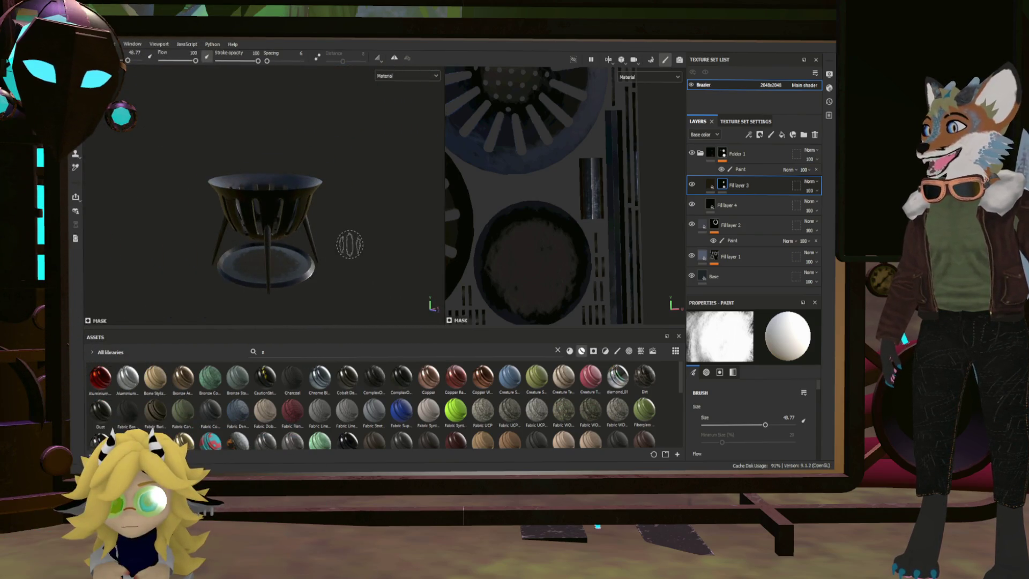
{"action": "scroll", "coordinate": [359, 274], "scroll_direction": "down", "scroll_amount": 10}
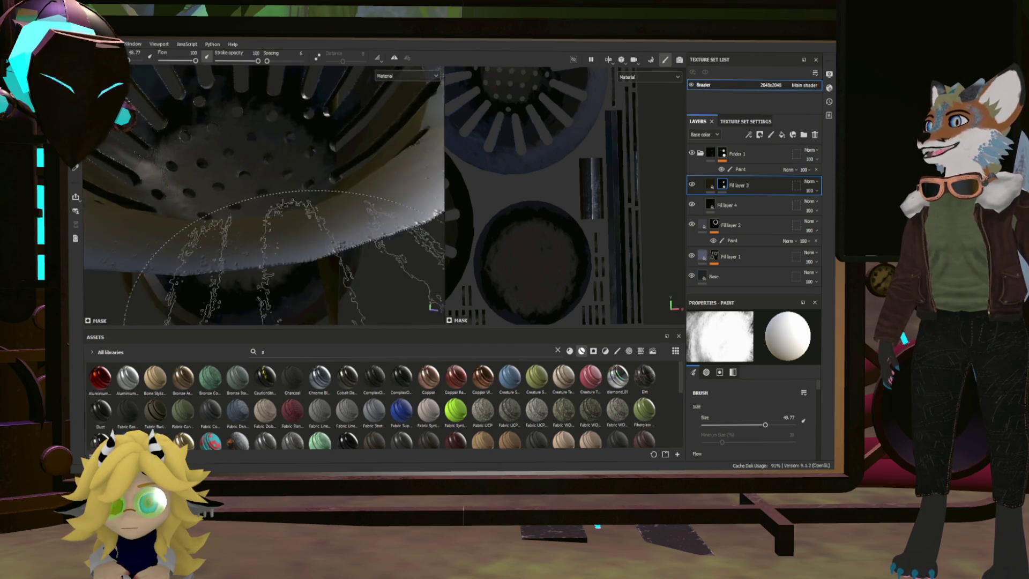
{"action": "mouse_move", "coordinate": [330, 212]}
{"action": "left_mouse_down", "text": "alt"}
{"action": "mouse_move", "coordinate": [172, 271]}
{"action": "mouse_move", "coordinate": [163, 217]}
{"action": "mouse_move", "coordinate": [209, 225]}
{"action": "left_mouse_up", "text": "alt"}
{"action": "scroll", "coordinate": [276, 257], "scroll_direction": "up", "scroll_amount": 3}
{"action": "scroll", "coordinate": [275, 259], "scroll_direction": "up", "scroll_amount": 5}
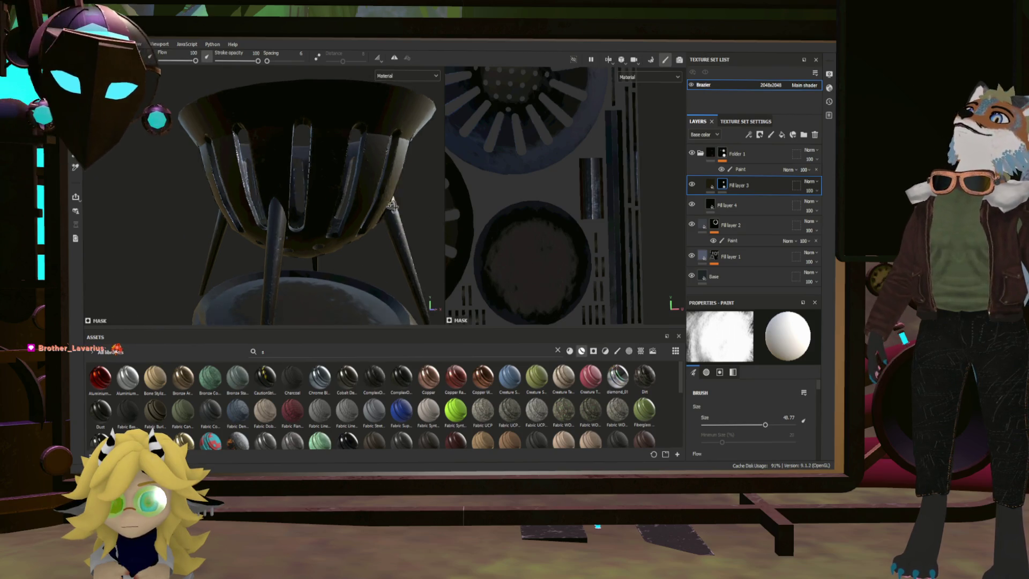
{"action": "left_click_drag", "start_coordinate": [399, 225], "coordinate": [407, 206], "text": "alt"}
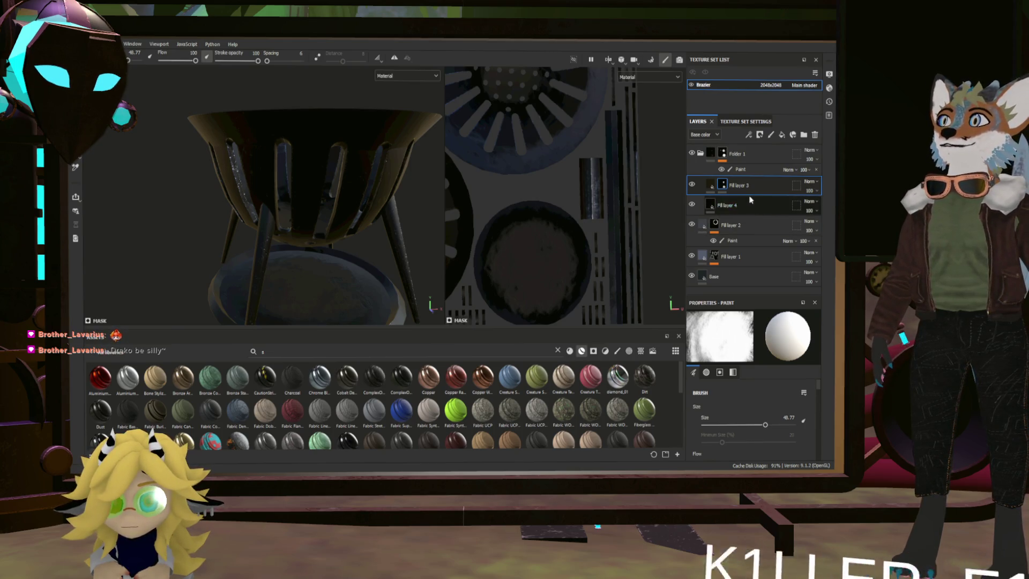
{"action": "left_click_drag", "start_coordinate": [700, 163], "coordinate": [732, 154]}
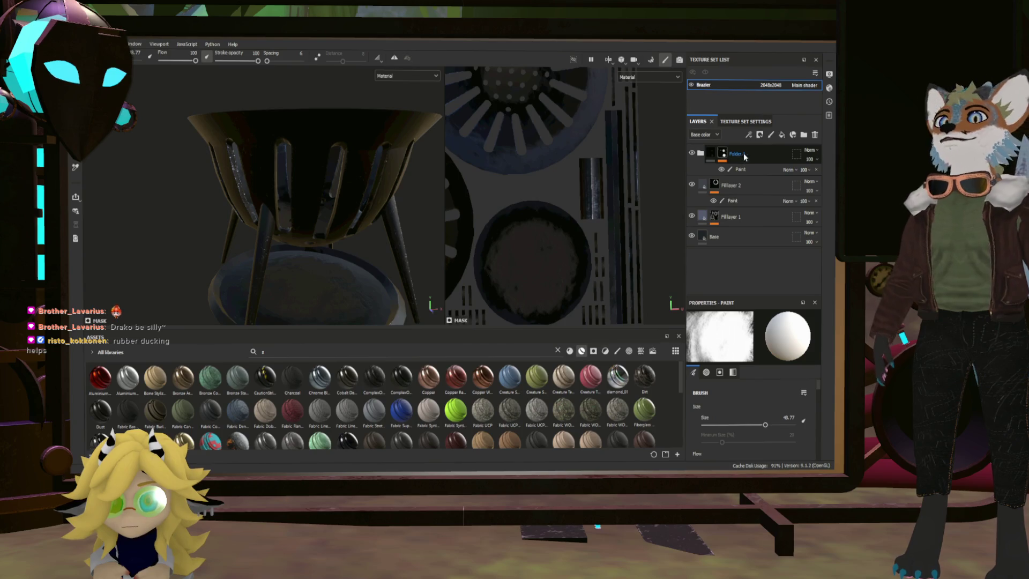
Step: Add Fill layer 5 on top in dark brown, roughness 0.7351, metallic 0.5152, with a black mask
{"action": "left_click", "coordinate": [758, 154]}
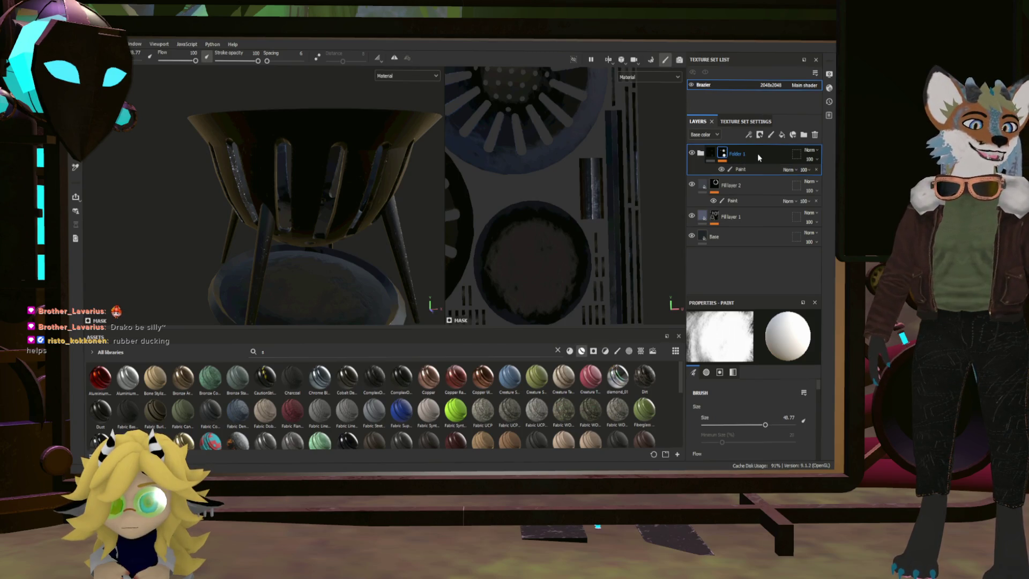
{"action": "left_click", "coordinate": [780, 137]}
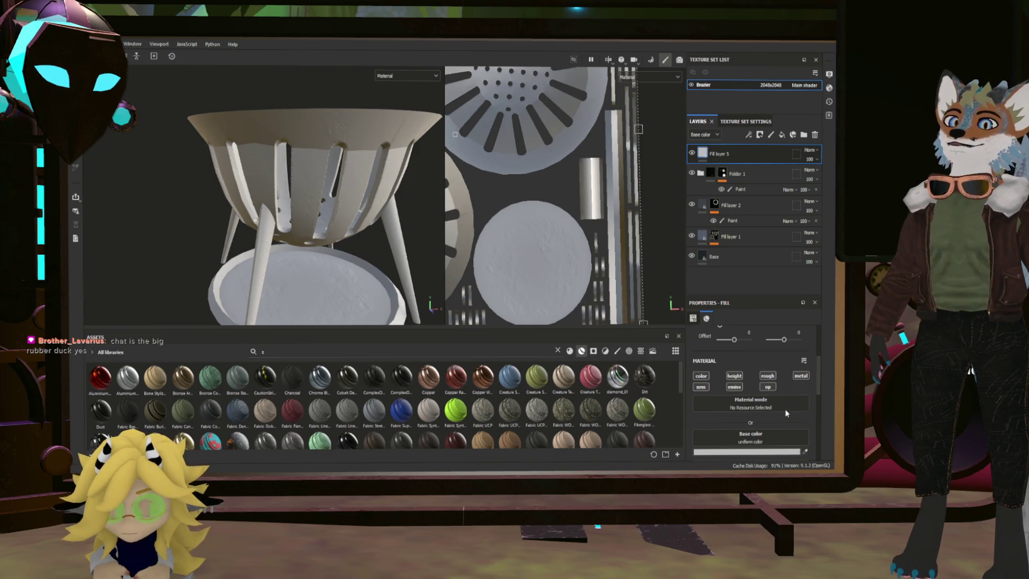
{"action": "key", "text": "ctrl+z"}
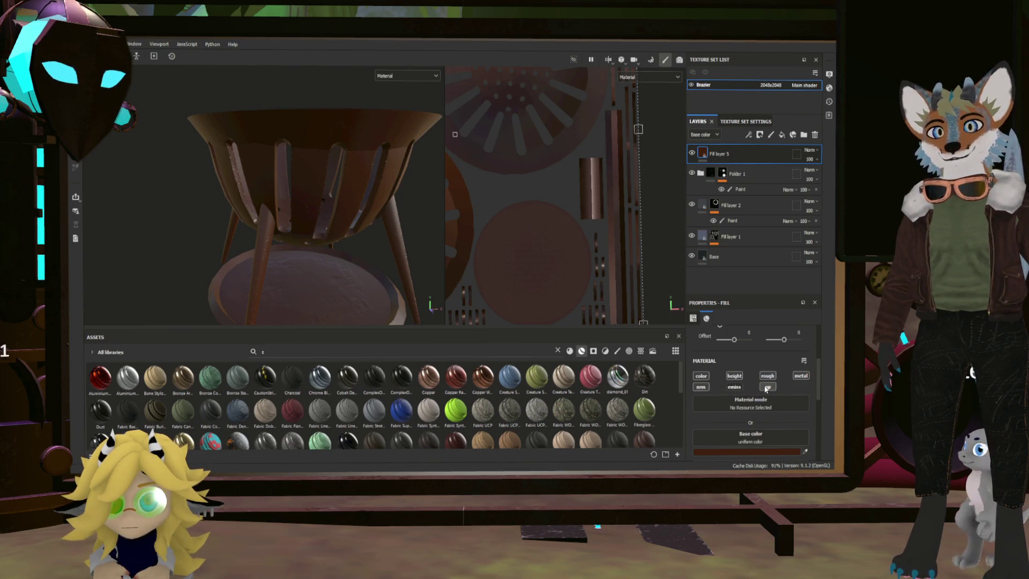
{"action": "scroll", "coordinate": [750, 418], "scroll_direction": "down", "scroll_amount": 2}
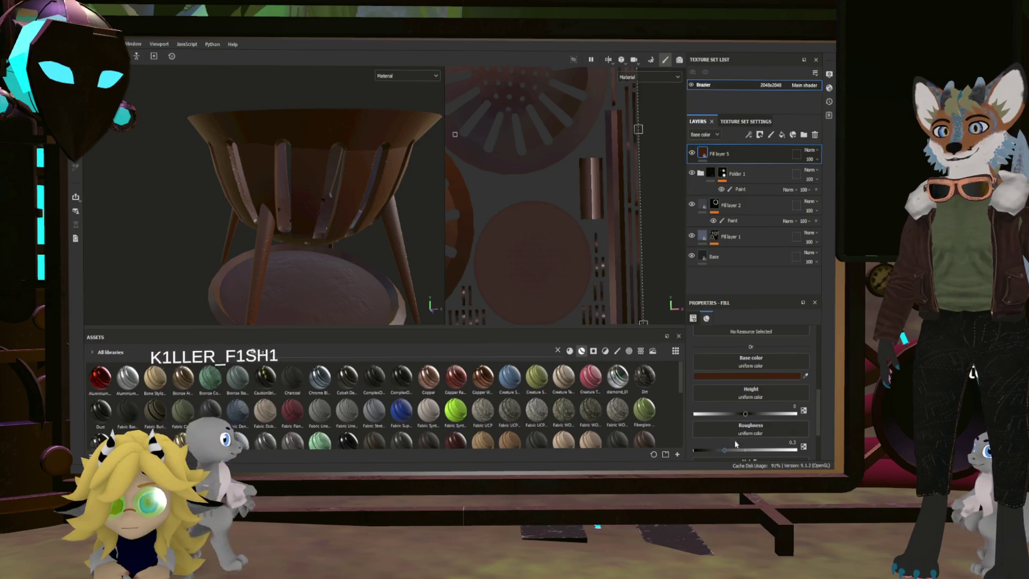
{"action": "mouse_move", "coordinate": [723, 450]}
{"action": "left_mouse_down"}
{"action": "mouse_move", "coordinate": [706, 449]}
{"action": "mouse_move", "coordinate": [769, 449]}
{"action": "left_mouse_up"}
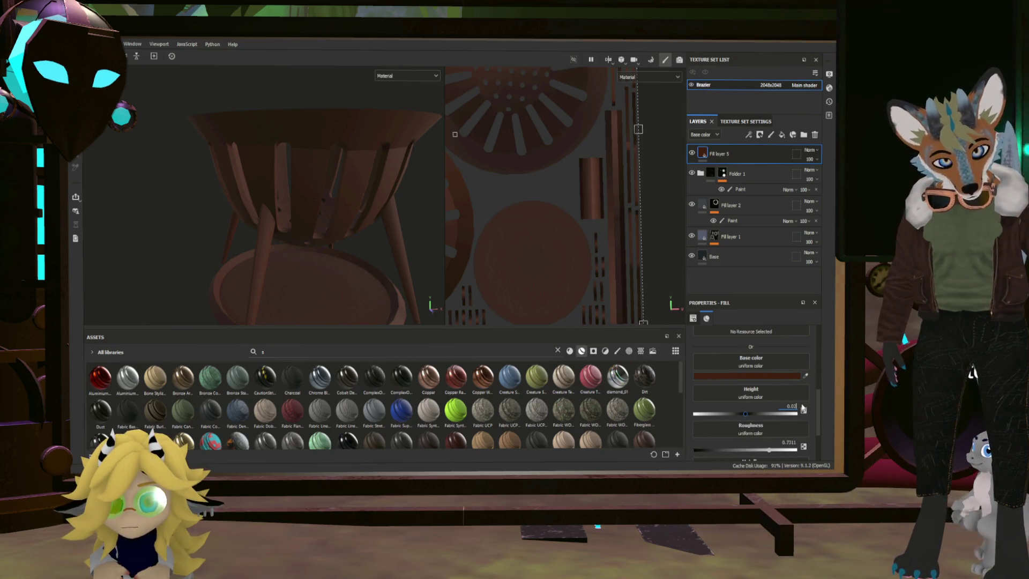
{"action": "scroll", "coordinate": [754, 430], "scroll_direction": "down", "scroll_amount": 2}
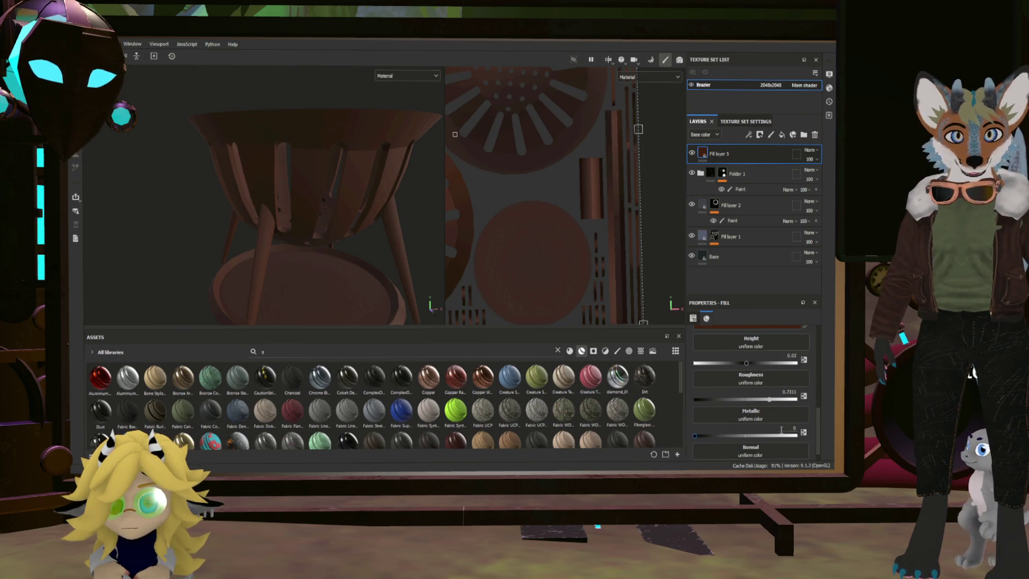
{"action": "left_click_drag", "start_coordinate": [696, 435], "coordinate": [718, 446]}
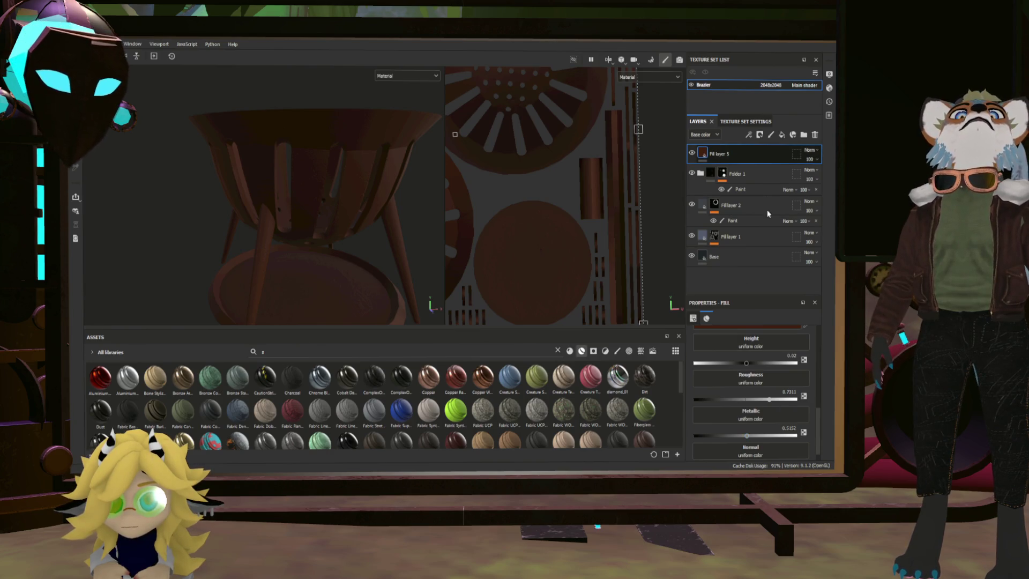
{"action": "left_click", "coordinate": [727, 159]}
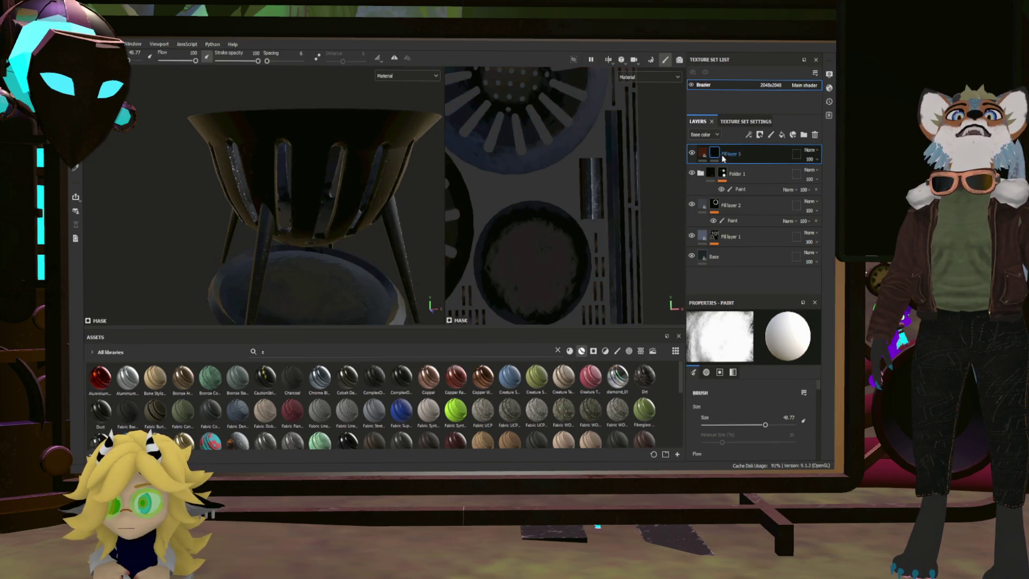
Step: Add a Curvature generator to Fill layer 5's mask and move the layer below Fill layer 1
{"action": "left_click", "coordinate": [748, 134]}
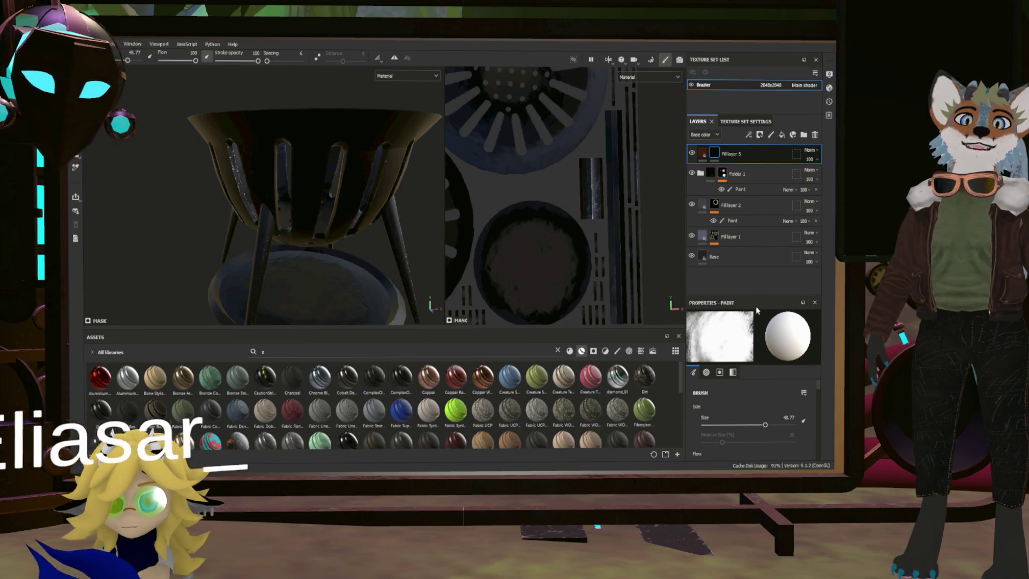
{"action": "left_click", "coordinate": [760, 144]}
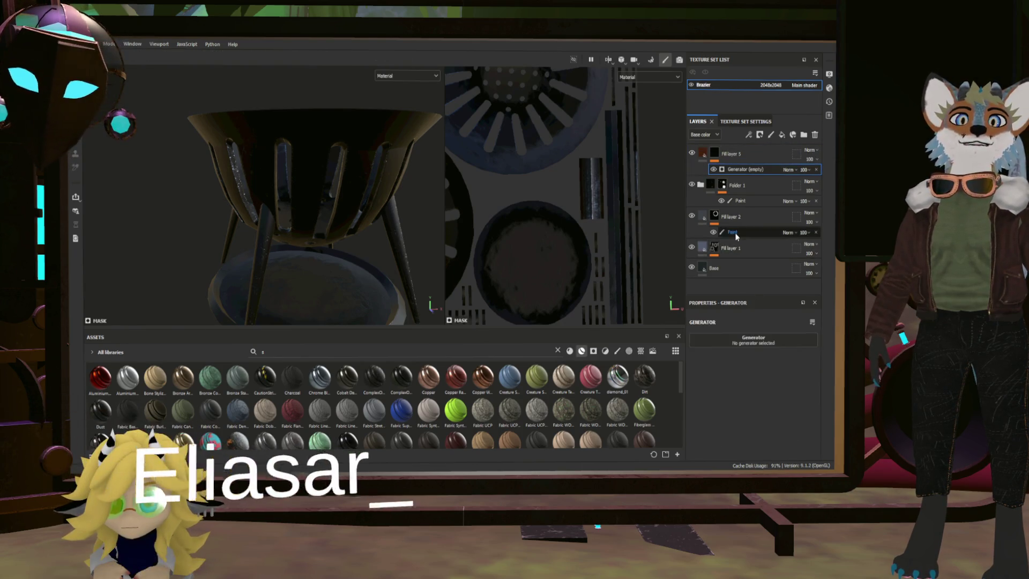
{"action": "left_click", "coordinate": [753, 339]}
{"action": "left_click", "coordinate": [643, 343]}
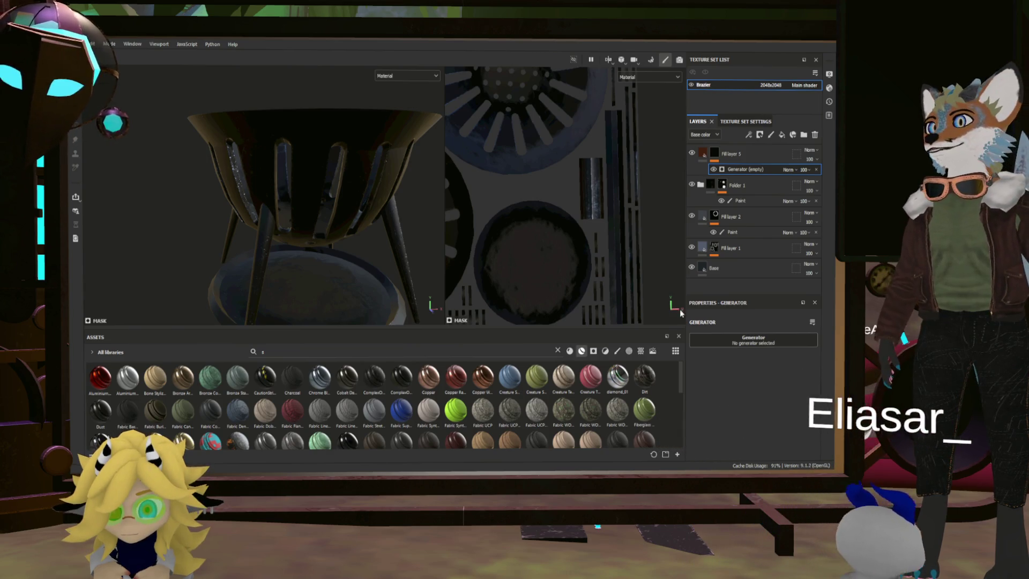
{"action": "mouse_move", "coordinate": [332, 203]}
{"action": "left_mouse_down", "text": "alt"}
{"action": "mouse_move", "coordinate": [368, 214]}
{"action": "mouse_move", "coordinate": [348, 207]}
{"action": "left_mouse_up", "text": "alt"}
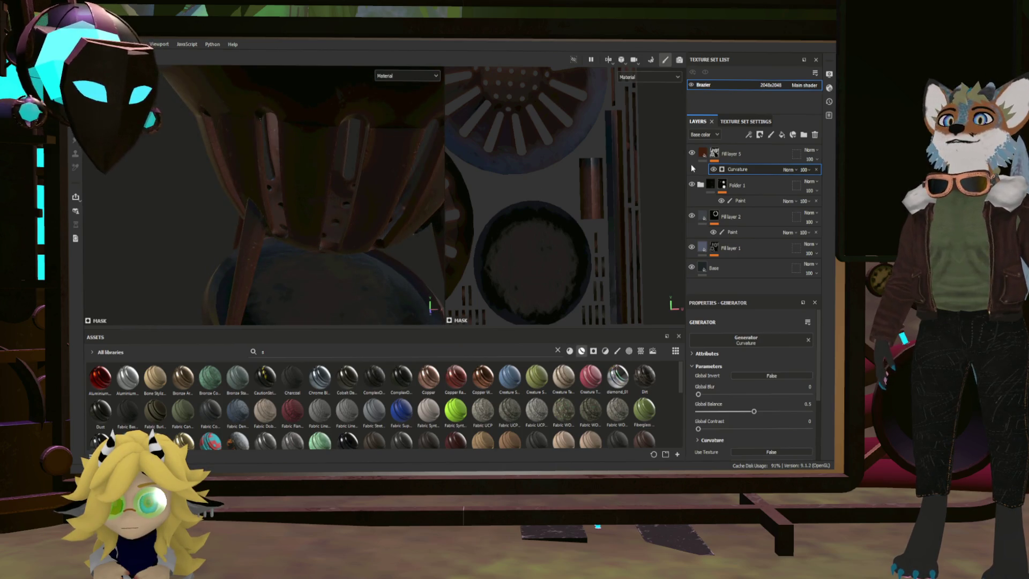
{"action": "mouse_move", "coordinate": [752, 152]}
{"action": "left_mouse_down"}
{"action": "mouse_move", "coordinate": [782, 215]}
{"action": "mouse_move", "coordinate": [810, 217]}
{"action": "mouse_move", "coordinate": [793, 214]}
{"action": "mouse_move", "coordinate": [792, 257]}
{"action": "left_mouse_up"}
{"action": "scroll", "coordinate": [335, 229], "scroll_direction": "down", "scroll_amount": 3}
{"action": "mouse_move", "coordinate": [335, 229]}
{"action": "left_mouse_down", "text": "alt"}
{"action": "mouse_move", "coordinate": [378, 284]}
{"action": "mouse_move", "coordinate": [401, 179]}
{"action": "mouse_move", "coordinate": [371, 187]}
{"action": "left_mouse_up", "text": "alt"}
{"action": "scroll", "coordinate": [371, 187], "scroll_direction": "up", "scroll_amount": 5}
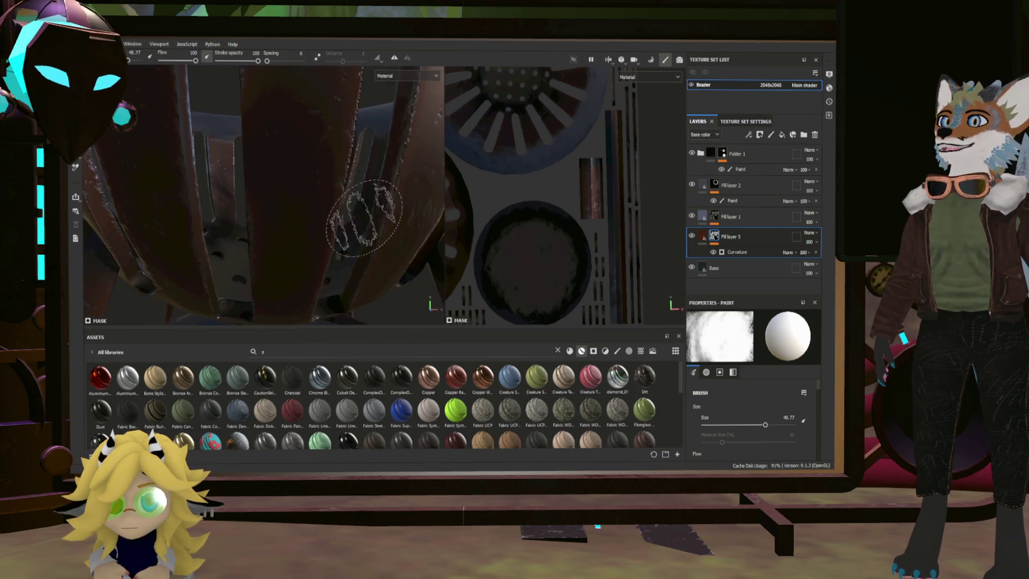
{"action": "left_click_drag", "start_coordinate": [345, 287], "coordinate": [321, 223], "text": "alt"}
{"action": "key", "text": "f"}
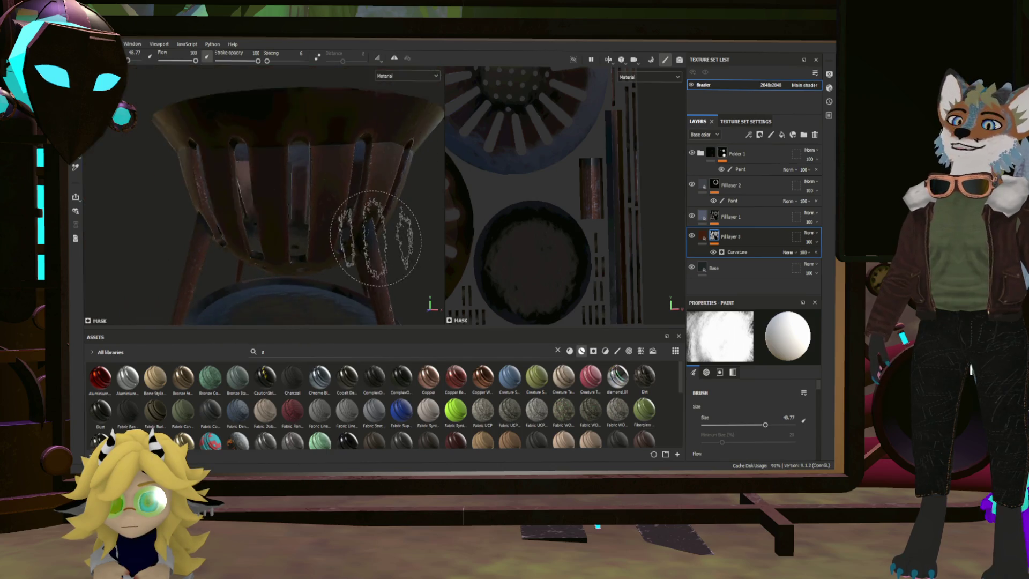
Step: Lower the Curvature generator's Global Balance to 0.33
{"action": "left_click", "coordinate": [735, 252]}
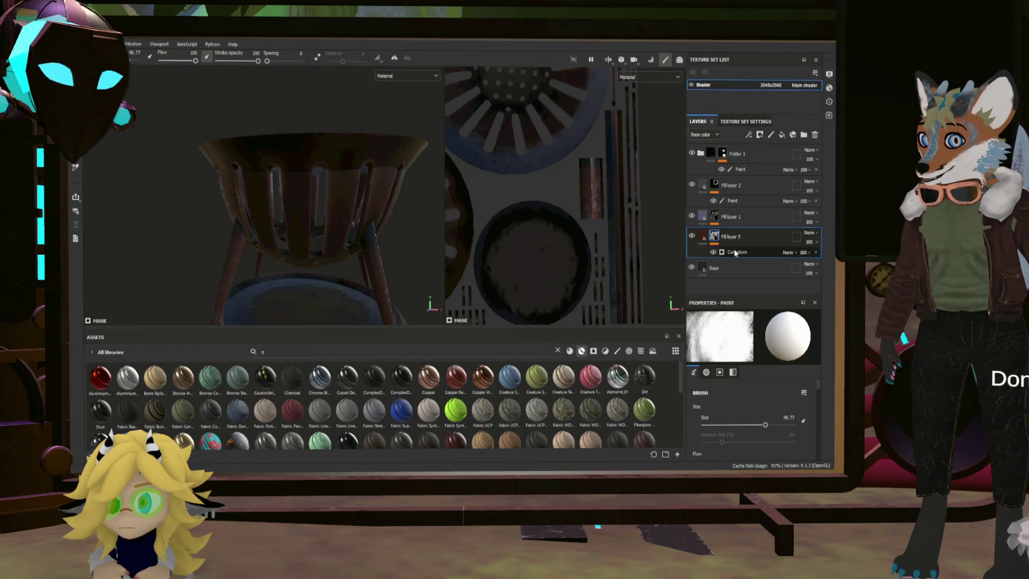
{"action": "left_click_drag", "start_coordinate": [753, 411], "coordinate": [721, 413]}
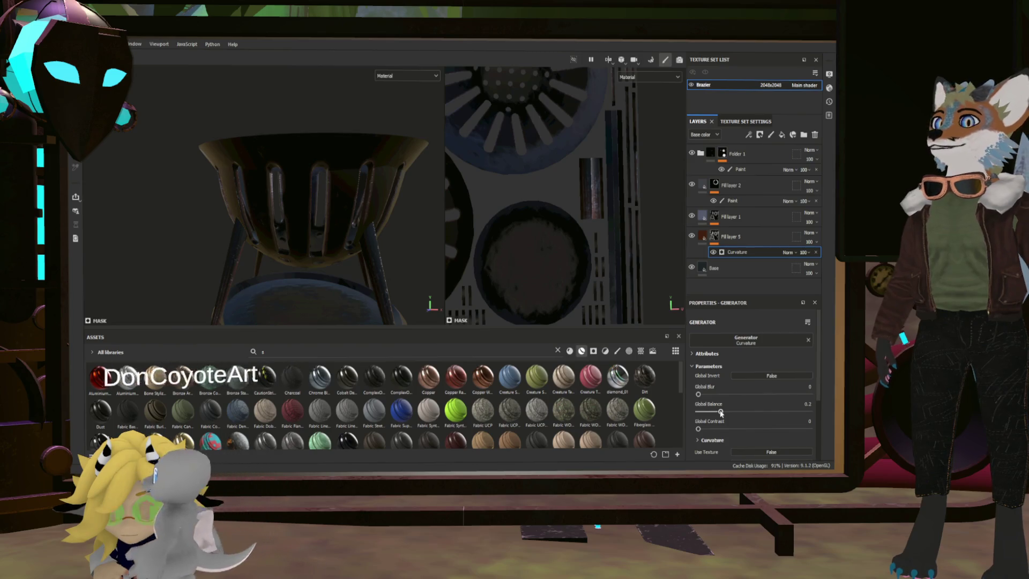
{"action": "scroll", "coordinate": [720, 416], "scroll_direction": "down", "scroll_amount": 3}
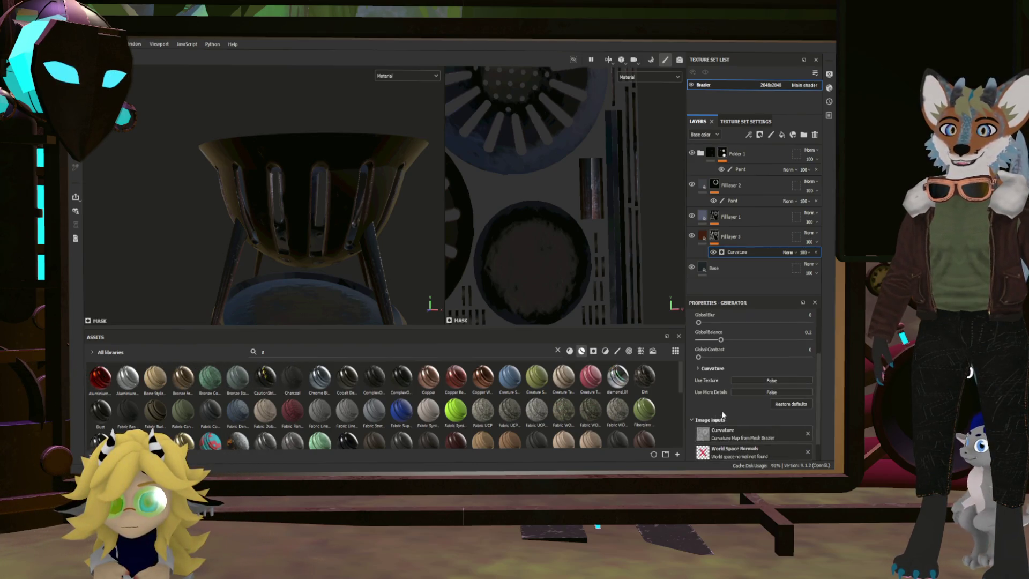
{"action": "scroll", "coordinate": [718, 409], "scroll_direction": "up", "scroll_amount": 3}
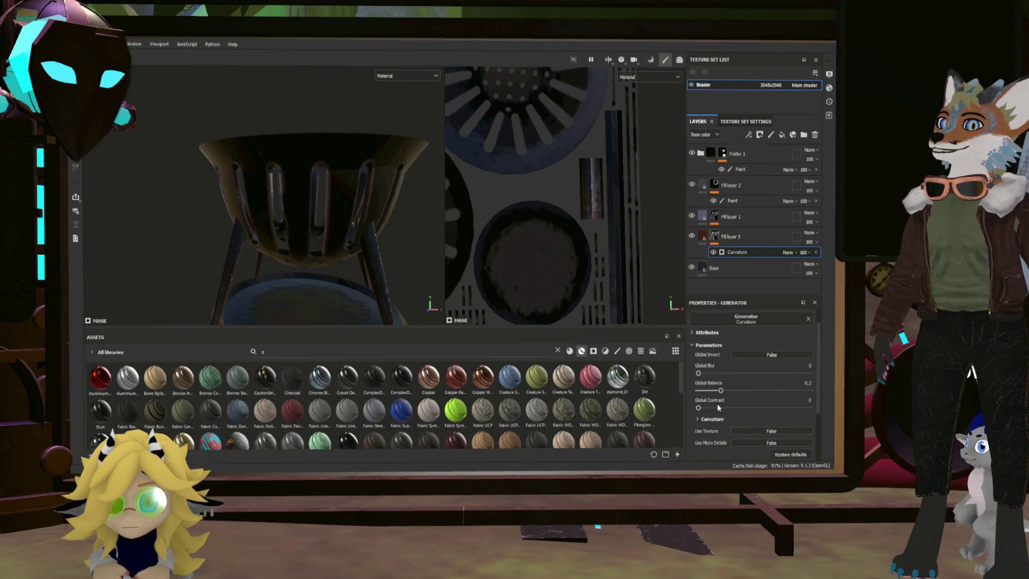
{"action": "mouse_move", "coordinate": [311, 234]}
{"action": "left_mouse_down", "text": "alt"}
{"action": "mouse_move", "coordinate": [274, 243]}
{"action": "mouse_move", "coordinate": [305, 232]}
{"action": "mouse_move", "coordinate": [387, 236]}
{"action": "mouse_move", "coordinate": [284, 223]}
{"action": "mouse_move", "coordinate": [236, 202]}
{"action": "mouse_move", "coordinate": [227, 225]}
{"action": "mouse_move", "coordinate": [310, 230]}
{"action": "mouse_move", "coordinate": [340, 118]}
{"action": "mouse_move", "coordinate": [322, 149]}
{"action": "mouse_move", "coordinate": [404, 193]}
{"action": "mouse_move", "coordinate": [340, 237]}
{"action": "mouse_move", "coordinate": [385, 188]}
{"action": "mouse_move", "coordinate": [477, 166]}
{"action": "mouse_move", "coordinate": [408, 134]}
{"action": "mouse_move", "coordinate": [305, 211]}
{"action": "left_mouse_up", "text": "alt"}
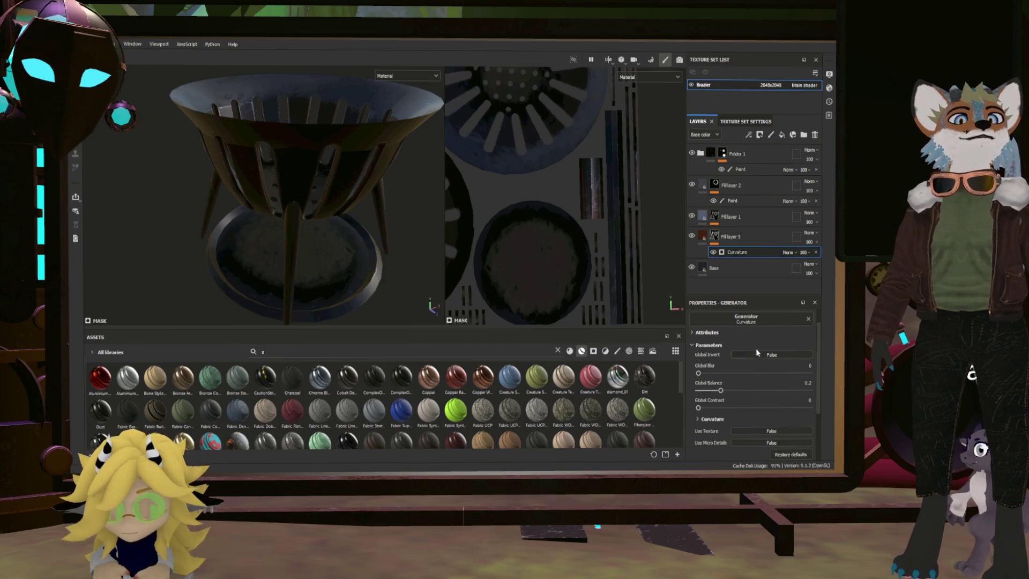
{"action": "left_click_drag", "start_coordinate": [739, 390], "coordinate": [735, 390]}
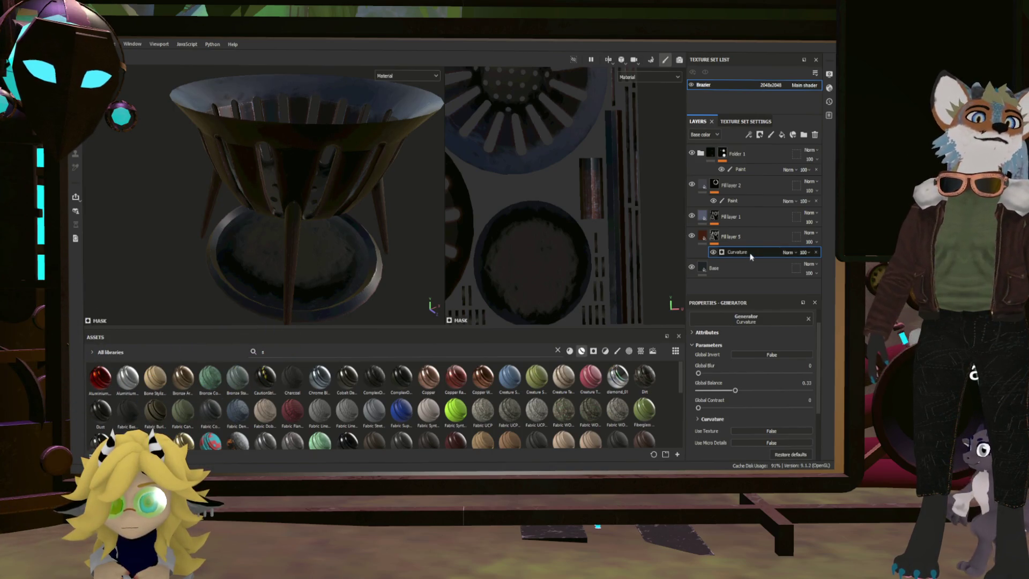
Step: Add a Grunge Grancrete Spots fill effect above Curvature in the mask and set its blend mode
{"action": "key", "text": "ctrl+v"}
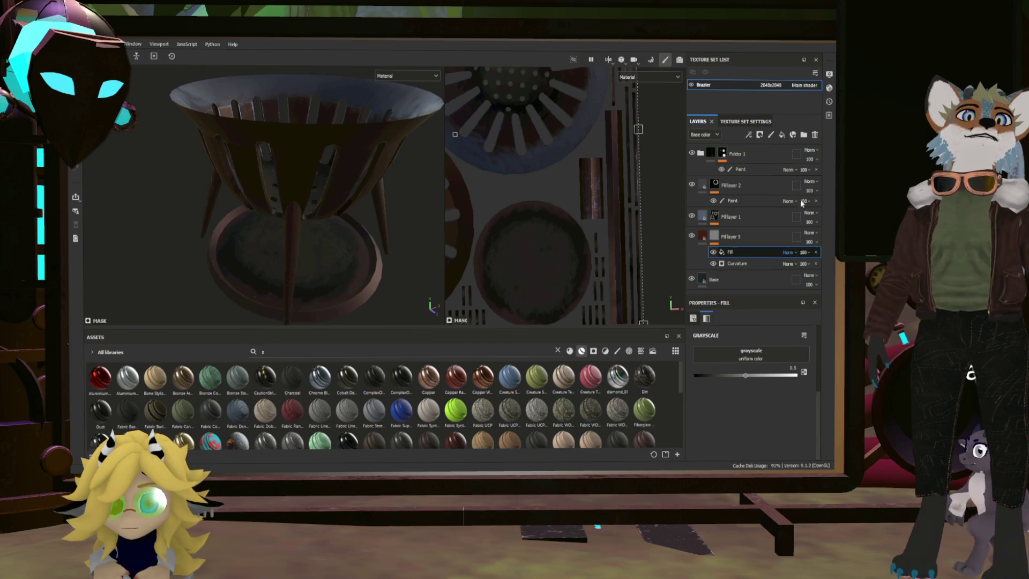
{"action": "left_click", "coordinate": [788, 252]}
{"action": "left_click", "coordinate": [803, 264]}
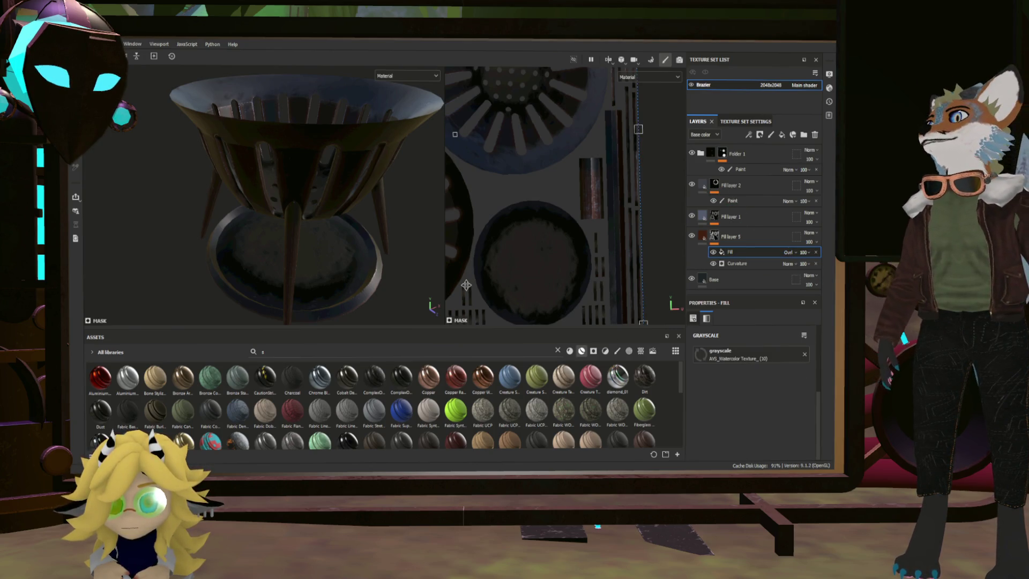
{"action": "scroll", "coordinate": [285, 204], "scroll_direction": "up", "scroll_amount": 5}
{"action": "mouse_move", "coordinate": [307, 210]}
{"action": "left_mouse_down", "text": "alt"}
{"action": "mouse_move", "coordinate": [333, 227]}
{"action": "mouse_move", "coordinate": [558, 202]}
{"action": "left_mouse_up", "text": "alt"}
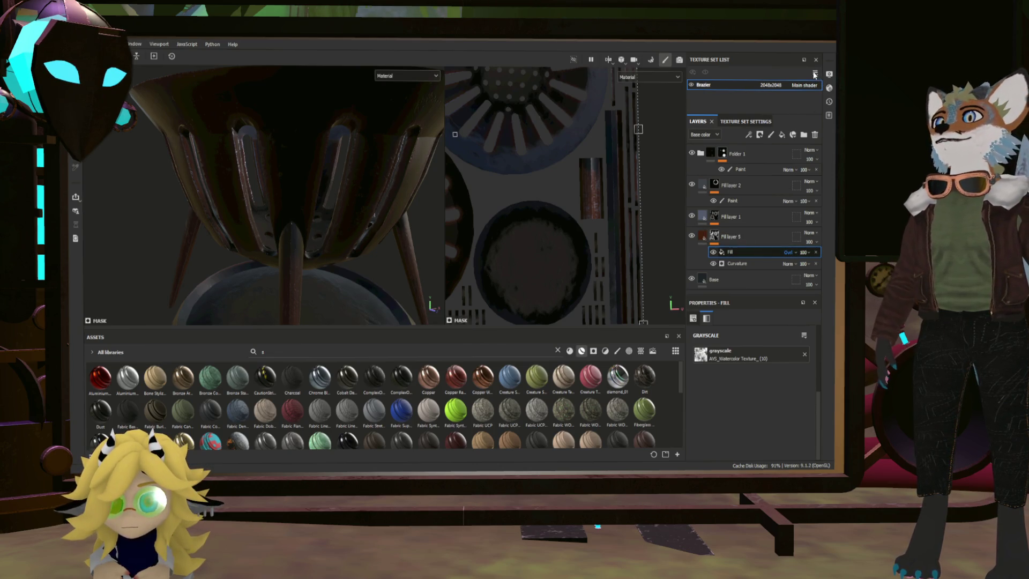
{"action": "mouse_move", "coordinate": [261, 220]}
{"action": "left_mouse_down", "text": "alt"}
{"action": "mouse_move", "coordinate": [280, 230]}
{"action": "mouse_move", "coordinate": [376, 214]}
{"action": "mouse_move", "coordinate": [418, 220]}
{"action": "left_mouse_up", "text": "alt"}
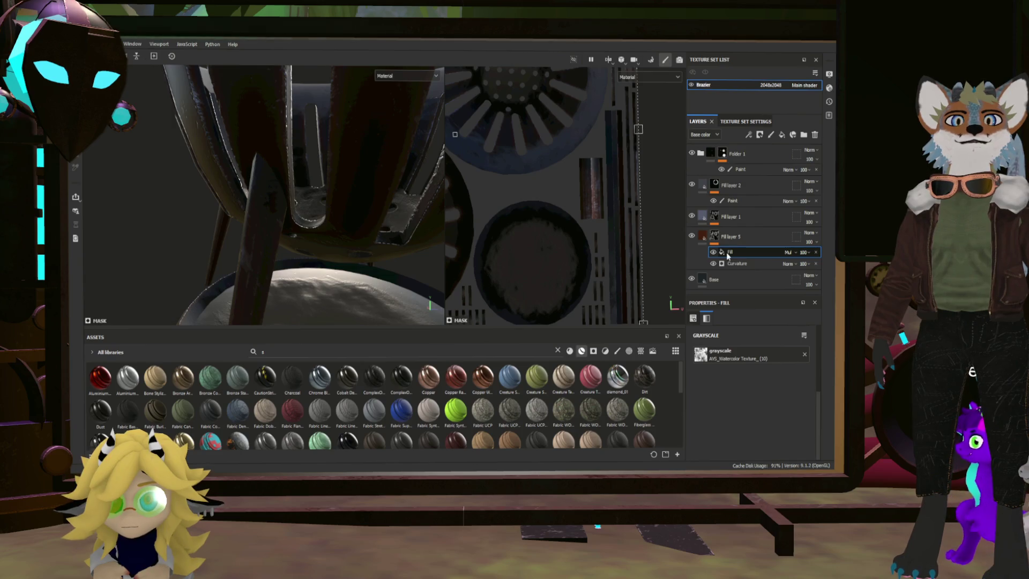
{"action": "scroll", "coordinate": [734, 342], "scroll_direction": "up", "scroll_amount": 3}
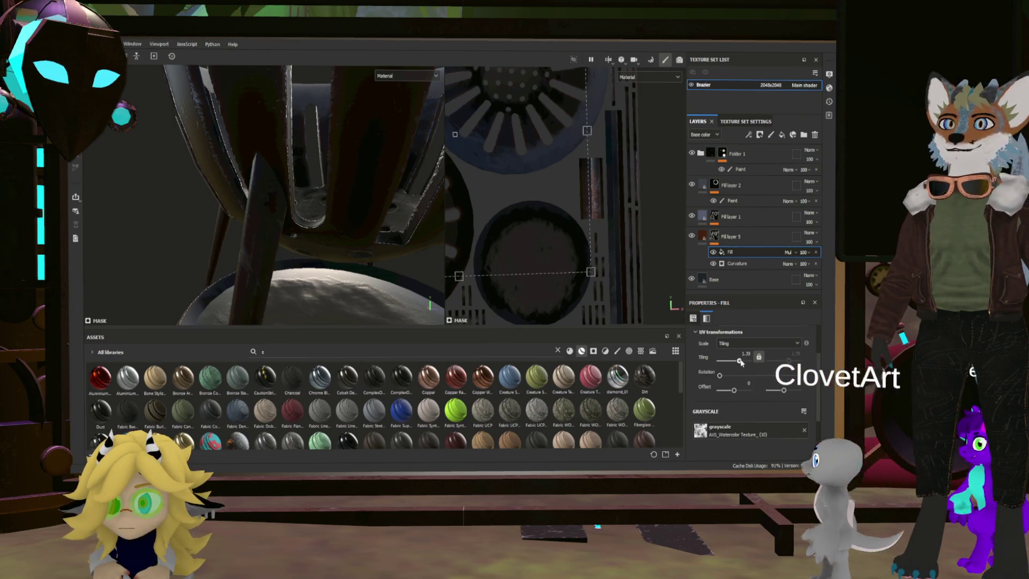
Step: Raise the fill effect's UV tiling and check the spotted wear on legs and slats
{"action": "left_click_drag", "start_coordinate": [744, 361], "coordinate": [744, 363]}
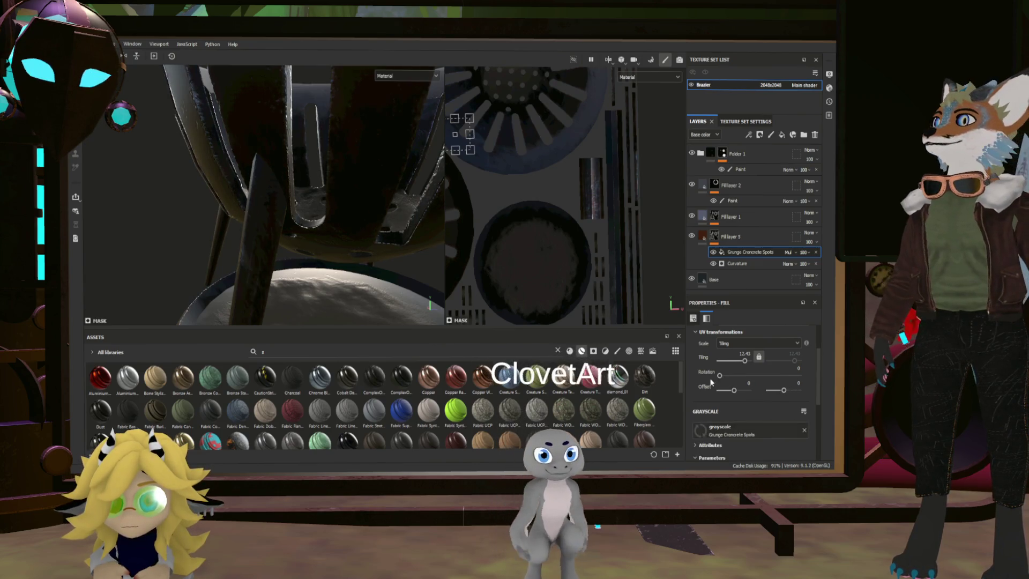
{"action": "mouse_move", "coordinate": [429, 232]}
{"action": "left_mouse_down", "text": "alt"}
{"action": "mouse_move", "coordinate": [328, 172]}
{"action": "mouse_move", "coordinate": [351, 158]}
{"action": "mouse_move", "coordinate": [218, 211]}
{"action": "left_mouse_up", "text": "alt"}
{"action": "mouse_move", "coordinate": [218, 211]}
{"action": "right_mouse_down", "text": "alt"}
{"action": "mouse_move", "coordinate": [288, 217]}
{"action": "mouse_move", "coordinate": [323, 207]}
{"action": "right_mouse_up", "text": "alt"}
{"action": "mouse_move", "coordinate": [323, 207]}
{"action": "left_mouse_down", "text": "alt"}
{"action": "mouse_move", "coordinate": [340, 225]}
{"action": "mouse_move", "coordinate": [266, 219]}
{"action": "mouse_move", "coordinate": [268, 240]}
{"action": "mouse_move", "coordinate": [319, 236]}
{"action": "mouse_move", "coordinate": [319, 217]}
{"action": "mouse_move", "coordinate": [278, 178]}
{"action": "mouse_move", "coordinate": [270, 212]}
{"action": "mouse_move", "coordinate": [290, 236]}
{"action": "mouse_move", "coordinate": [257, 229]}
{"action": "mouse_move", "coordinate": [418, 239]}
{"action": "mouse_move", "coordinate": [301, 239]}
{"action": "mouse_move", "coordinate": [375, 229]}
{"action": "mouse_move", "coordinate": [363, 247]}
{"action": "mouse_move", "coordinate": [455, 242]}
{"action": "left_mouse_up", "text": "alt"}
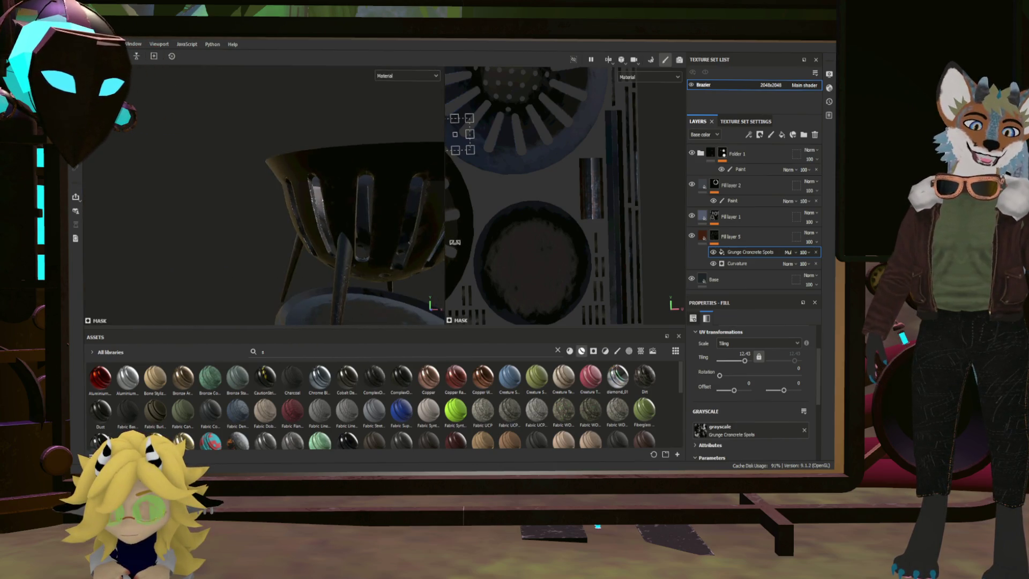
{"action": "mouse_move", "coordinate": [342, 279]}
{"action": "left_mouse_down", "text": "alt"}
{"action": "mouse_move", "coordinate": [339, 237]}
{"action": "mouse_move", "coordinate": [410, 256]}
{"action": "mouse_move", "coordinate": [454, 249]}
{"action": "mouse_move", "coordinate": [252, 221]}
{"action": "mouse_move", "coordinate": [300, 207]}
{"action": "mouse_move", "coordinate": [333, 239]}
{"action": "mouse_move", "coordinate": [439, 232]}
{"action": "mouse_move", "coordinate": [246, 198]}
{"action": "mouse_move", "coordinate": [265, 194]}
{"action": "mouse_move", "coordinate": [281, 164]}
{"action": "mouse_move", "coordinate": [257, 177]}
{"action": "mouse_move", "coordinate": [314, 205]}
{"action": "mouse_move", "coordinate": [296, 213]}
{"action": "mouse_move", "coordinate": [304, 229]}
{"action": "mouse_move", "coordinate": [279, 214]}
{"action": "mouse_move", "coordinate": [268, 225]}
{"action": "mouse_move", "coordinate": [322, 238]}
{"action": "mouse_move", "coordinate": [280, 236]}
{"action": "mouse_move", "coordinate": [337, 232]}
{"action": "mouse_move", "coordinate": [311, 235]}
{"action": "mouse_move", "coordinate": [321, 257]}
{"action": "mouse_move", "coordinate": [371, 284]}
{"action": "left_mouse_up", "text": "alt"}
{"action": "key", "text": "f"}
{"action": "mouse_move", "coordinate": [430, 264]}
{"action": "right_mouse_down", "text": "alt"}
{"action": "mouse_move", "coordinate": [438, 262]}
{"action": "mouse_move", "coordinate": [367, 253]}
{"action": "right_mouse_up", "text": "alt"}
{"action": "mouse_move", "coordinate": [426, 244]}
{"action": "left_mouse_down", "text": "alt"}
{"action": "mouse_move", "coordinate": [377, 230]}
{"action": "mouse_move", "coordinate": [333, 193]}
{"action": "left_mouse_up", "text": "alt"}
{"action": "mouse_move", "coordinate": [332, 192]}
{"action": "right_mouse_down", "text": "alt"}
{"action": "mouse_move", "coordinate": [294, 236]}
{"action": "mouse_move", "coordinate": [323, 262]}
{"action": "right_mouse_up", "text": "alt"}
{"action": "mouse_move", "coordinate": [341, 250]}
{"action": "left_mouse_down", "text": "alt"}
{"action": "mouse_move", "coordinate": [281, 223]}
{"action": "mouse_move", "coordinate": [344, 248]}
{"action": "mouse_move", "coordinate": [256, 251]}
{"action": "mouse_move", "coordinate": [339, 312]}
{"action": "mouse_move", "coordinate": [421, 299]}
{"action": "left_mouse_up", "text": "alt"}
{"action": "scroll", "coordinate": [271, 214], "scroll_direction": "up", "scroll_amount": 5}
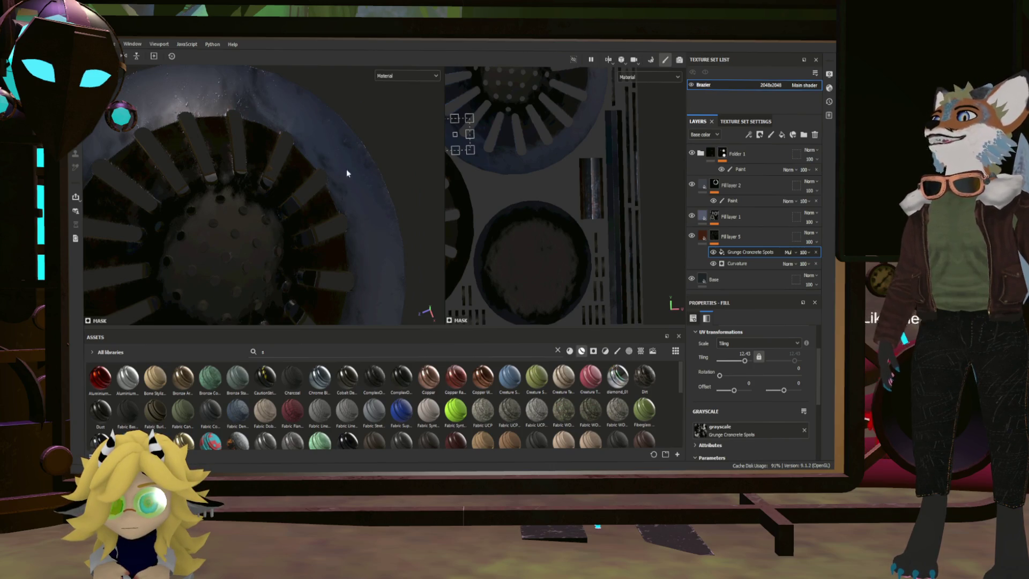
{"action": "mouse_move", "coordinate": [210, 175]}
{"action": "left_mouse_down", "text": "alt"}
{"action": "mouse_move", "coordinate": [279, 214]}
{"action": "mouse_move", "coordinate": [321, 225]}
{"action": "mouse_move", "coordinate": [351, 218]}
{"action": "mouse_move", "coordinate": [351, 232]}
{"action": "left_mouse_up", "text": "alt"}
{"action": "mouse_move", "coordinate": [196, 157]}
{"action": "left_mouse_down", "text": "alt"}
{"action": "mouse_move", "coordinate": [212, 188]}
{"action": "mouse_move", "coordinate": [343, 219]}
{"action": "mouse_move", "coordinate": [353, 233]}
{"action": "left_mouse_up", "text": "alt"}
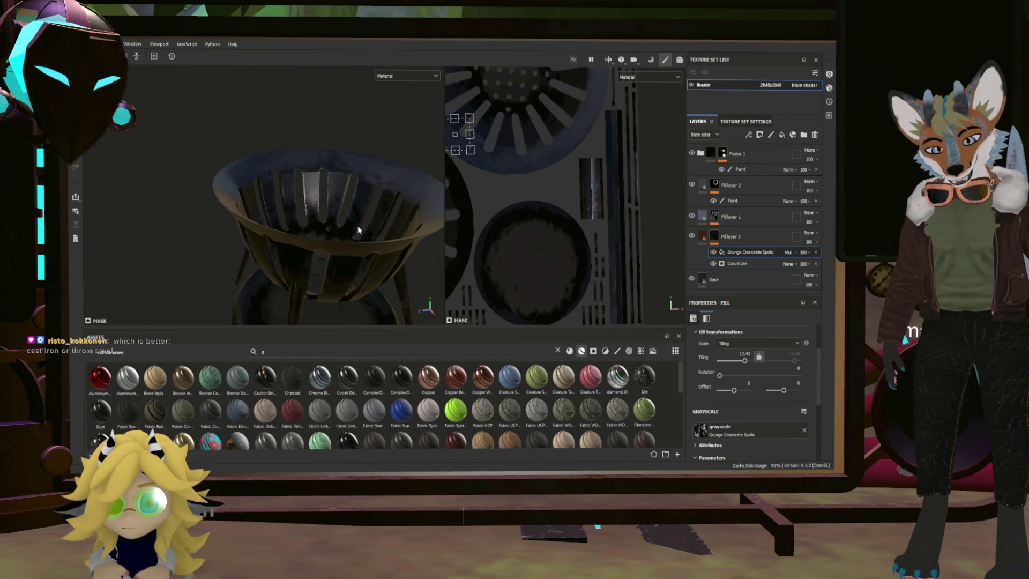
{"action": "mouse_move", "coordinate": [367, 208]}
{"action": "left_mouse_down", "text": "alt"}
{"action": "mouse_move", "coordinate": [348, 231]}
{"action": "mouse_move", "coordinate": [375, 258]}
{"action": "mouse_move", "coordinate": [343, 230]}
{"action": "mouse_move", "coordinate": [379, 202]}
{"action": "mouse_move", "coordinate": [391, 234]}
{"action": "mouse_move", "coordinate": [354, 225]}
{"action": "left_mouse_up", "text": "alt"}
{"action": "scroll", "coordinate": [374, 288], "scroll_direction": "up", "scroll_amount": 3}
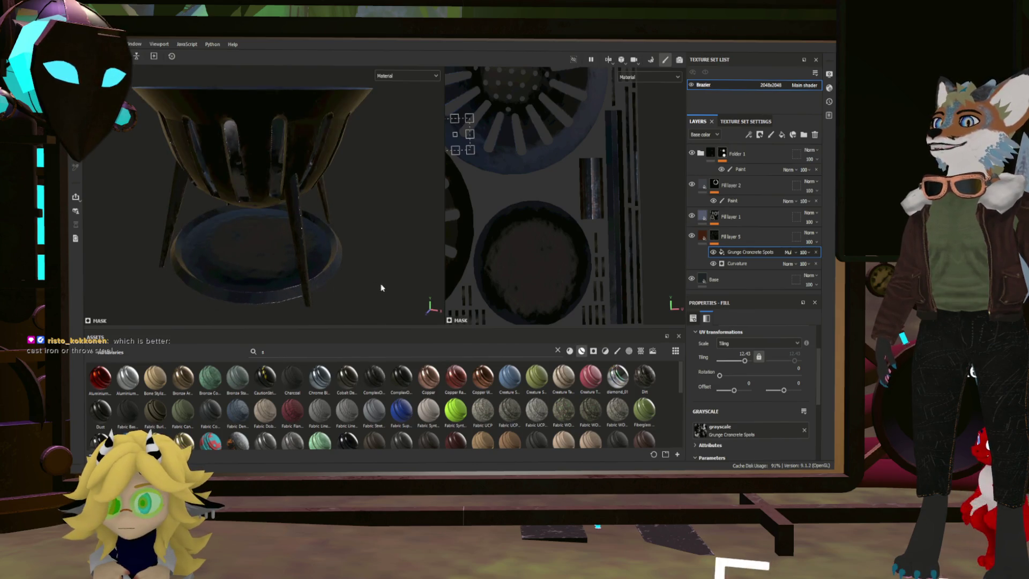
{"action": "left_click", "coordinate": [753, 277]}
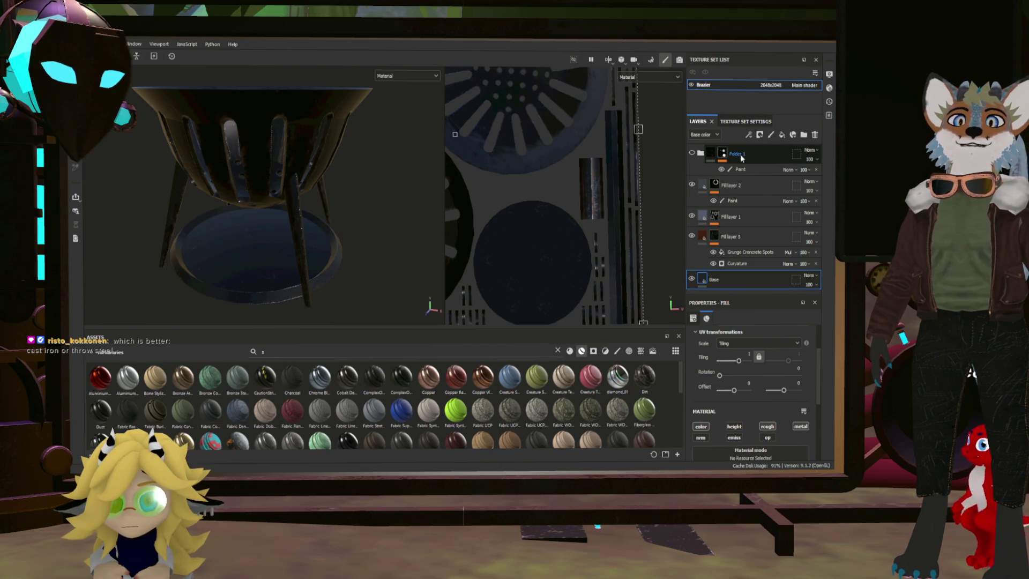
Step: Add Fill layer 6 above Base with a UV-island polygon-fill mask on the round base plate
{"action": "left_click", "coordinate": [693, 153]}
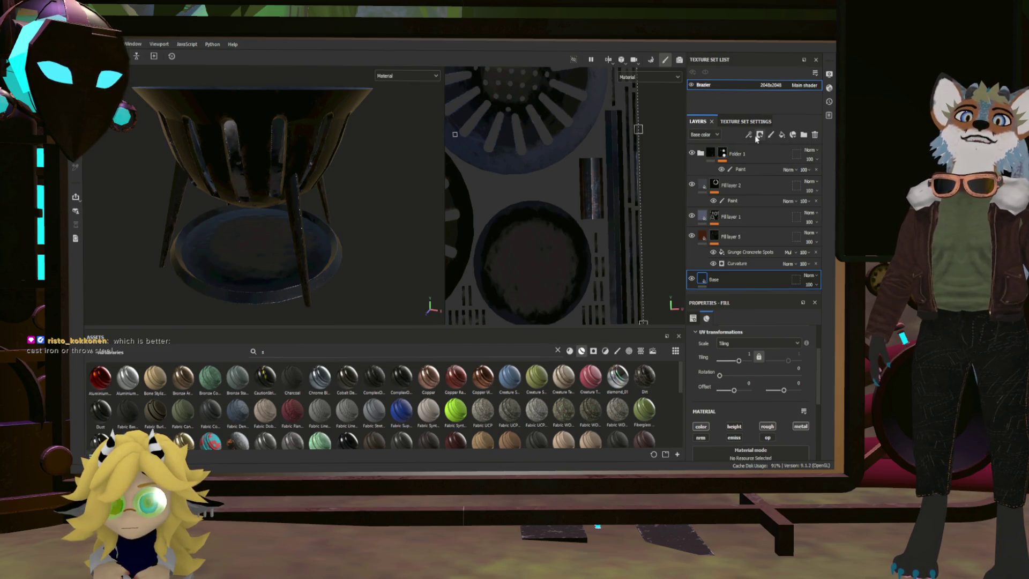
{"action": "left_click", "coordinate": [782, 136]}
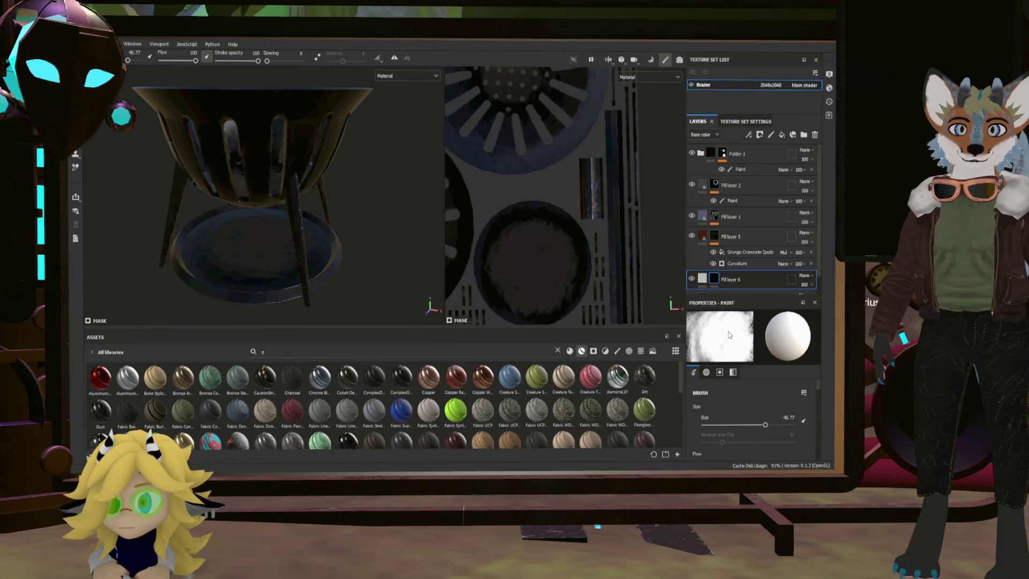
{"action": "key", "text": "4"}
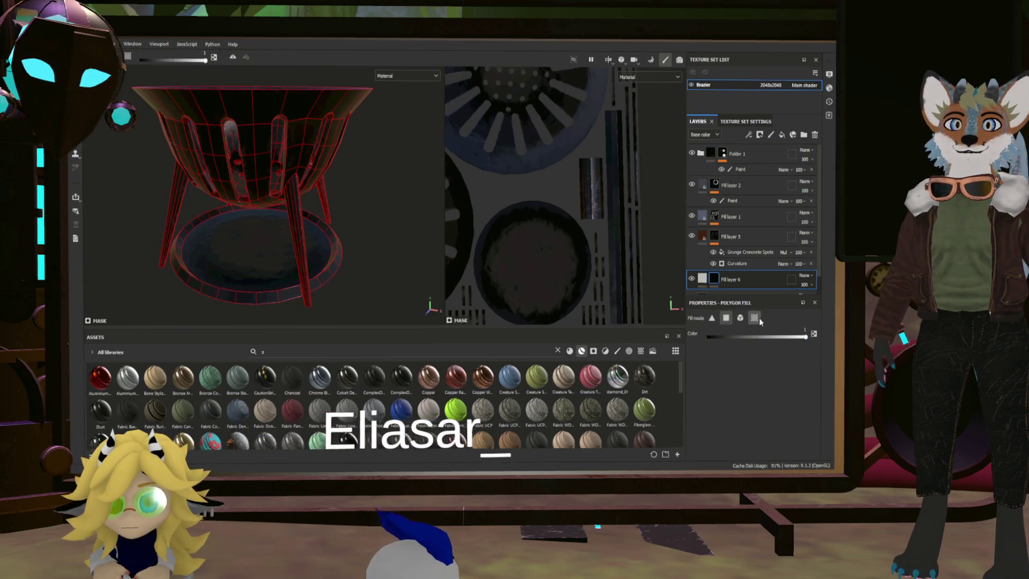
{"action": "left_click", "coordinate": [540, 247]}
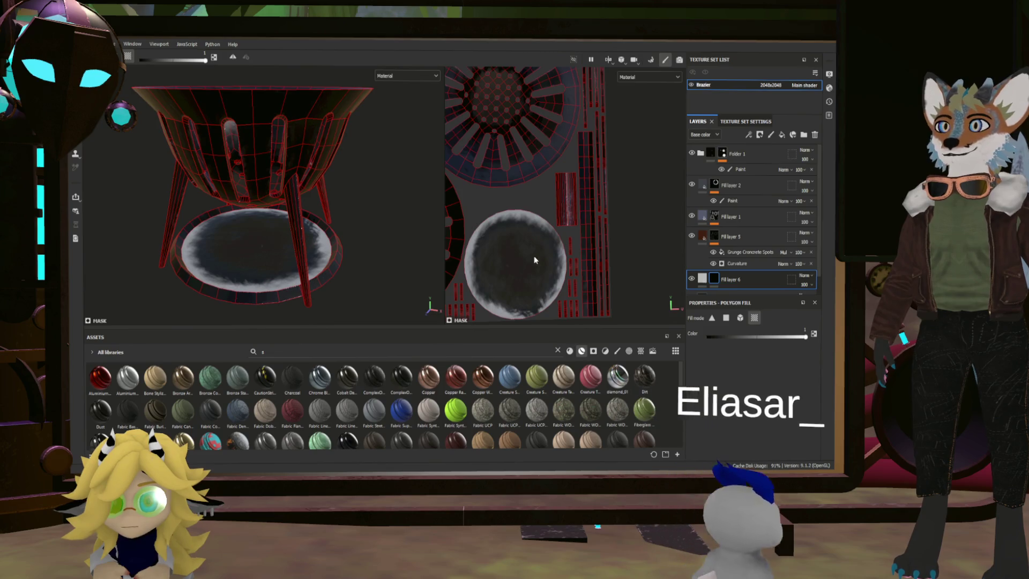
{"action": "scroll", "coordinate": [483, 242], "scroll_direction": "down", "scroll_amount": 6}
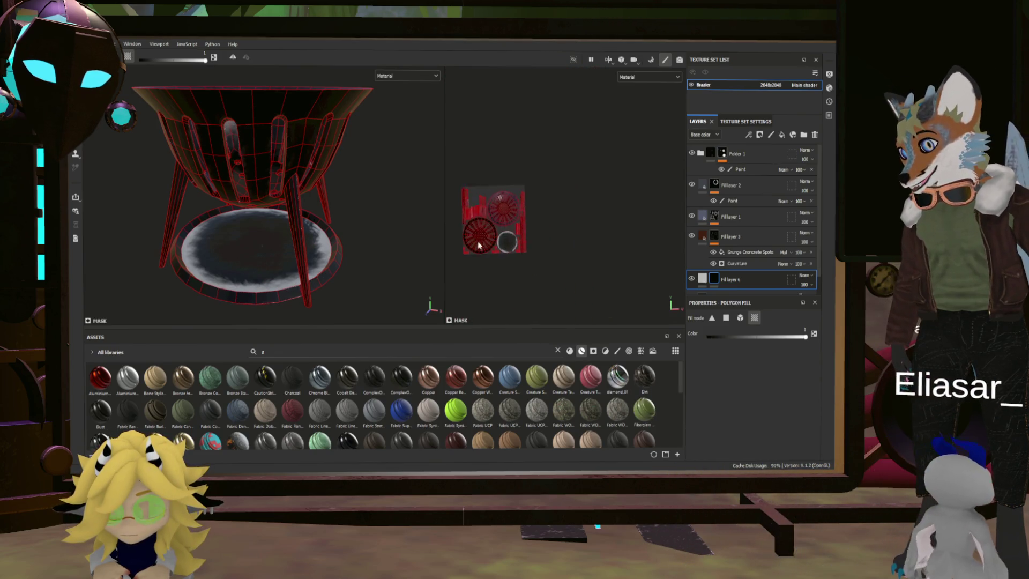
{"action": "scroll", "coordinate": [509, 215], "scroll_direction": "up", "scroll_amount": 3}
{"action": "scroll", "coordinate": [298, 277], "scroll_direction": "up", "scroll_amount": 3}
{"action": "left_click_drag", "start_coordinate": [298, 277], "coordinate": [348, 280], "text": "alt"}
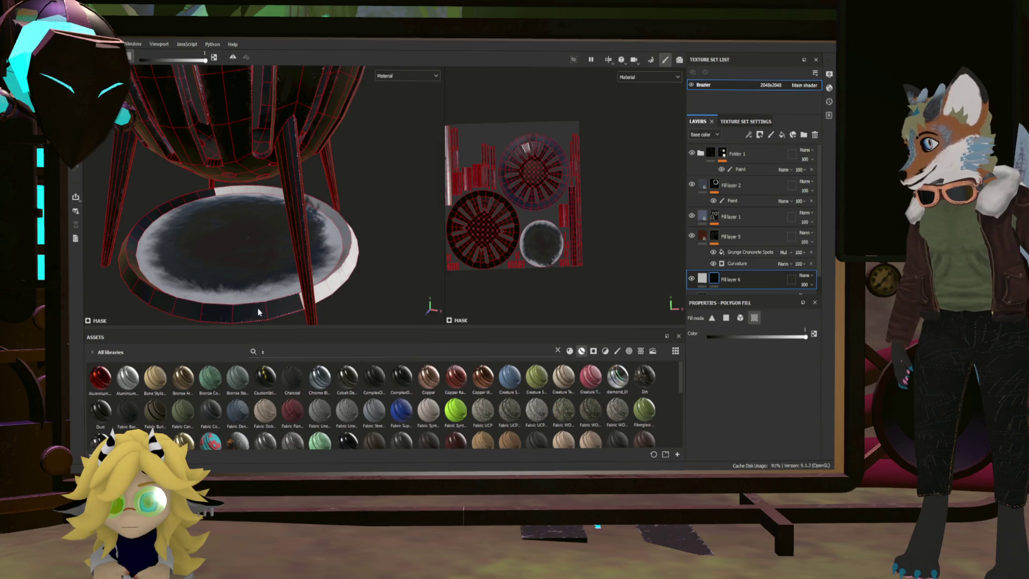
{"action": "left_click_drag", "start_coordinate": [275, 315], "coordinate": [281, 282], "text": "alt"}
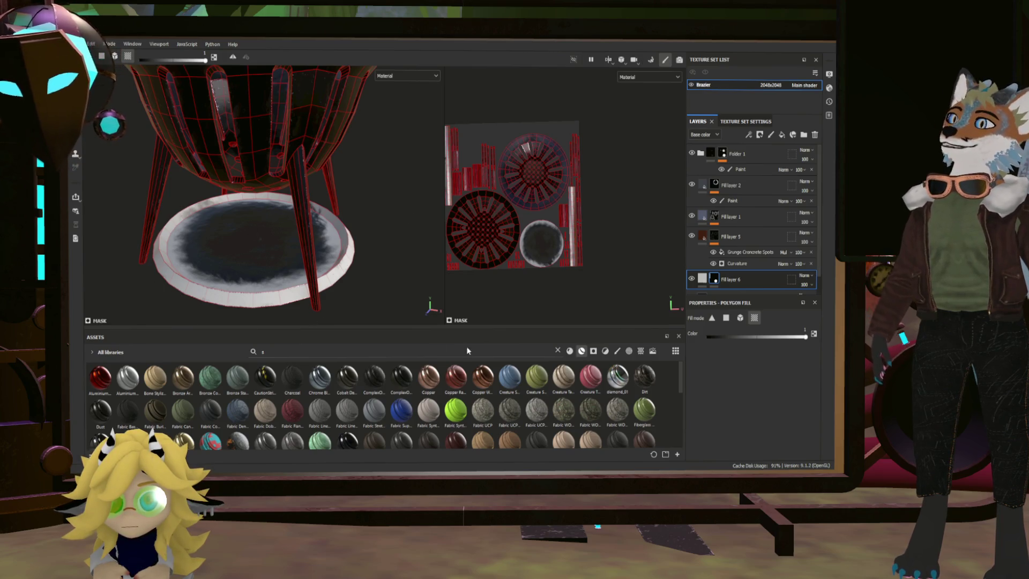
{"action": "left_click", "coordinate": [702, 278]}
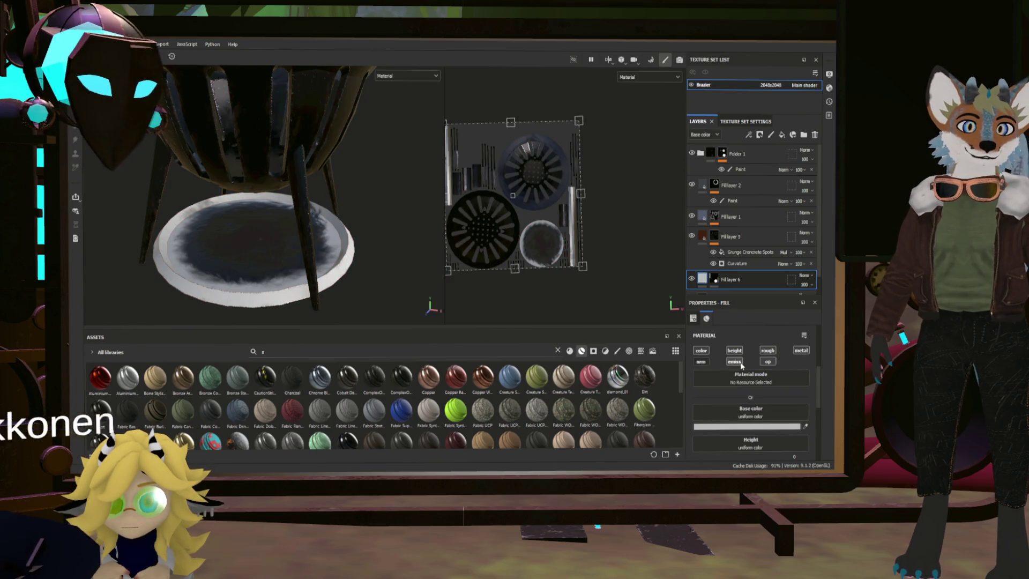
Step: Disable height and set the plate fill to roughness 0.14, metallic about 0.89, grey base colour
{"action": "left_click", "coordinate": [734, 350]}
{"action": "scroll", "coordinate": [734, 396], "scroll_direction": "down", "scroll_amount": 2}
{"action": "left_click_drag", "start_coordinate": [732, 416], "coordinate": [707, 416]}
{"action": "left_click_drag", "start_coordinate": [694, 452], "coordinate": [786, 452]}
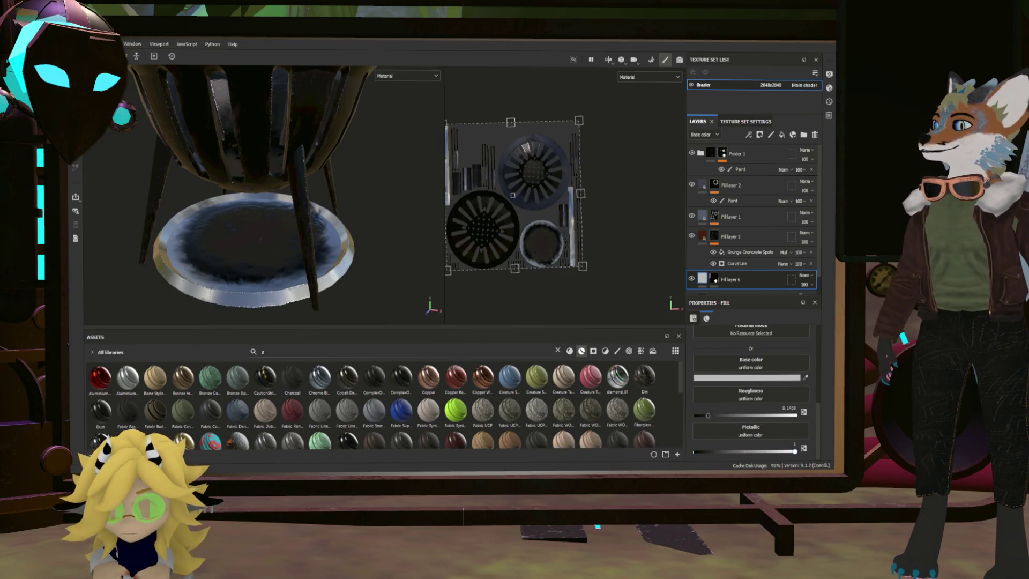
{"action": "scroll", "coordinate": [365, 244], "scroll_direction": "up", "scroll_amount": 2}
{"action": "scroll", "coordinate": [386, 257], "scroll_direction": "up", "scroll_amount": 2}
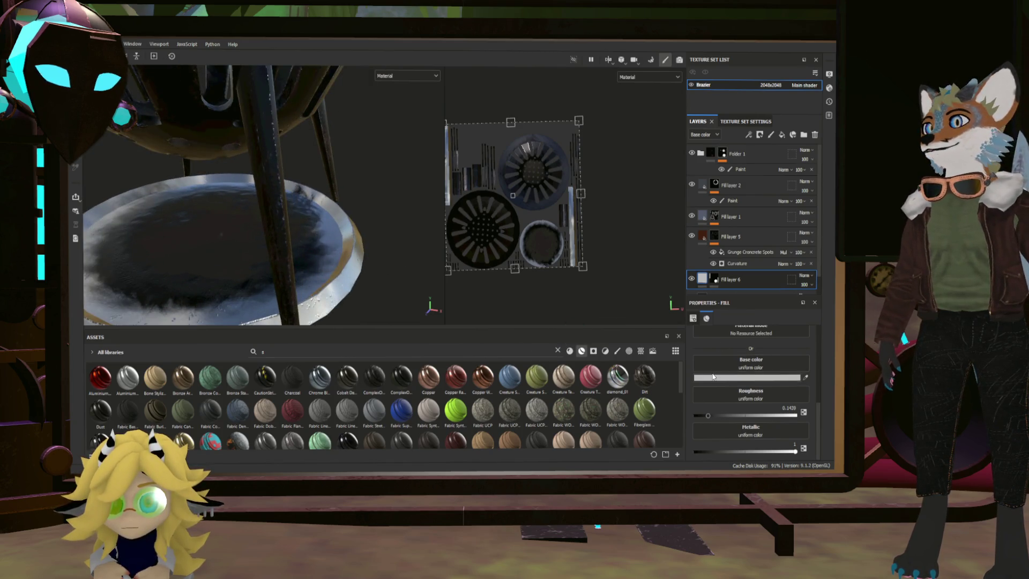
{"action": "left_click_drag", "start_coordinate": [791, 379], "coordinate": [800, 364]}
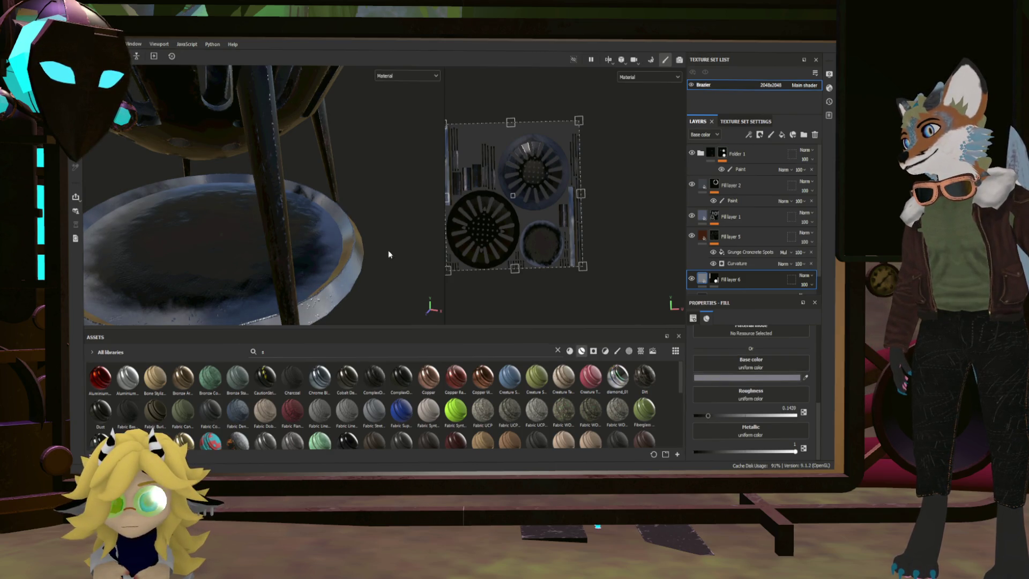
Step: Inspect the glossy metal base plate and legs from several close angles
{"action": "key", "text": "f"}
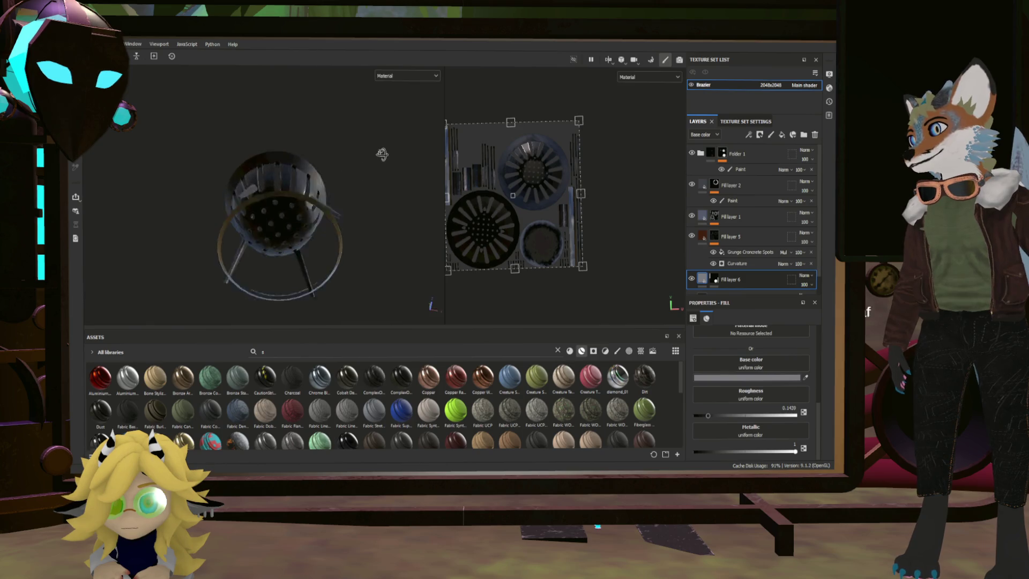
{"action": "mouse_move", "coordinate": [381, 155]}
{"action": "left_mouse_down", "text": "alt"}
{"action": "mouse_move", "coordinate": [356, 272]}
{"action": "mouse_move", "coordinate": [364, 241]}
{"action": "mouse_move", "coordinate": [349, 250]}
{"action": "left_mouse_up", "text": "alt"}
{"action": "mouse_move", "coordinate": [348, 250]}
{"action": "right_mouse_down", "text": "alt"}
{"action": "mouse_move", "coordinate": [333, 282]}
{"action": "mouse_move", "coordinate": [328, 261]}
{"action": "right_mouse_up", "text": "alt"}
{"action": "left_click_drag", "start_coordinate": [328, 262], "coordinate": [362, 241], "text": "alt"}
{"action": "right_click_drag", "start_coordinate": [361, 241], "coordinate": [321, 259], "text": "alt"}
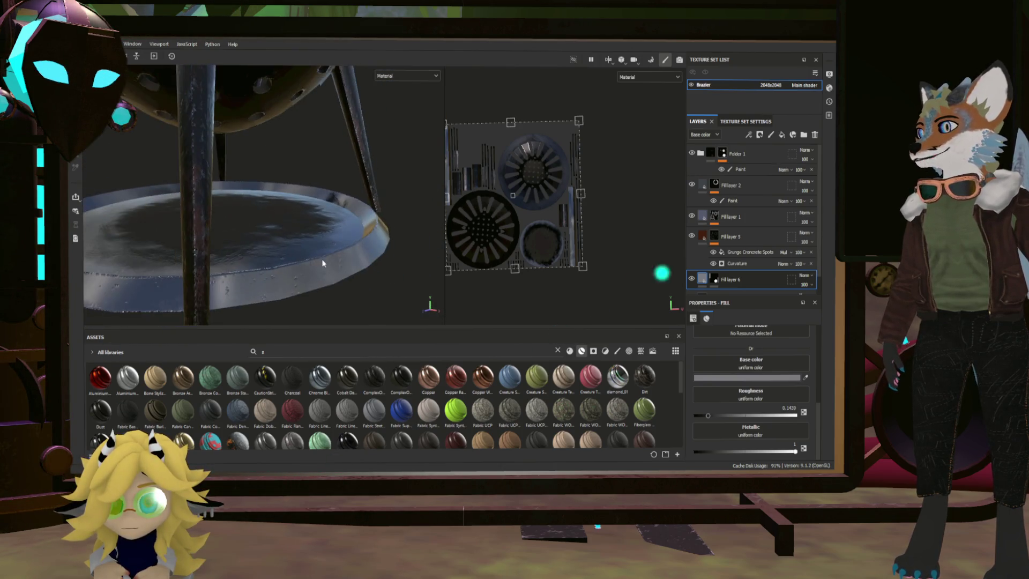
{"action": "left_click_drag", "start_coordinate": [322, 259], "coordinate": [317, 270], "text": "alt"}
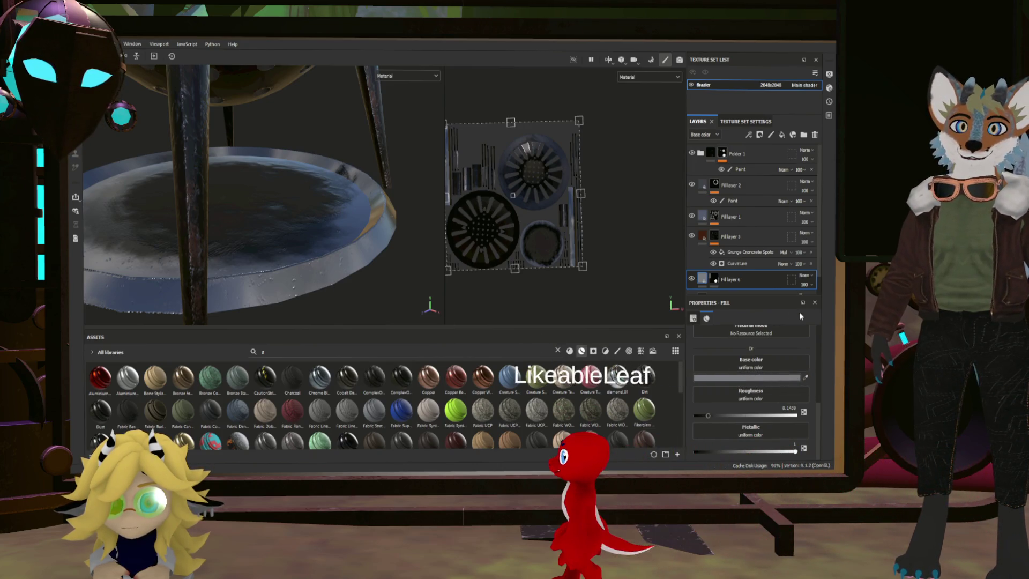
Step: Group the plate fill layer into a new folder named Plate
{"action": "double_click", "coordinate": [737, 278]}
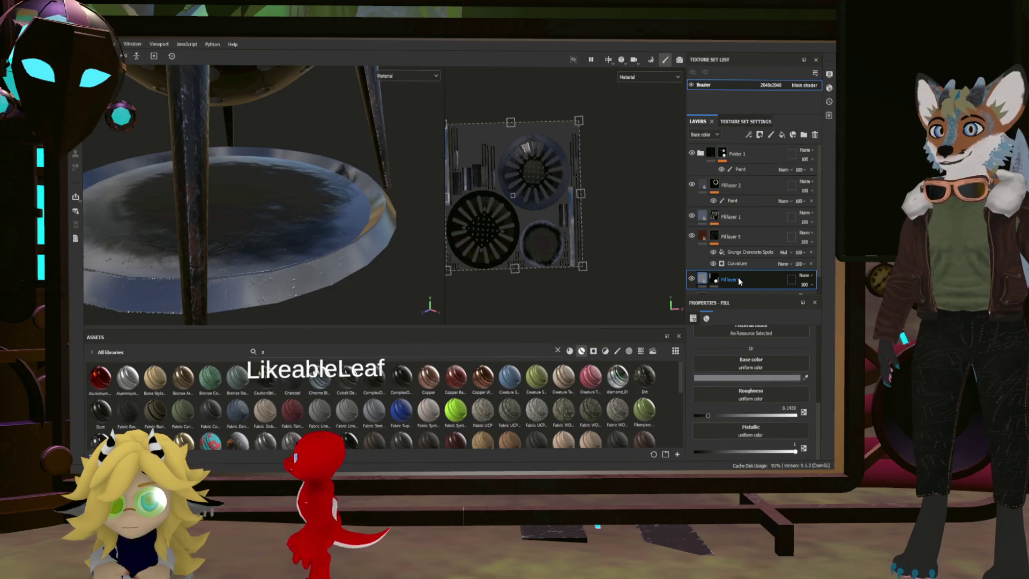
{"action": "key", "text": "ctrl+g"}
{"action": "double_click", "coordinate": [724, 279]}
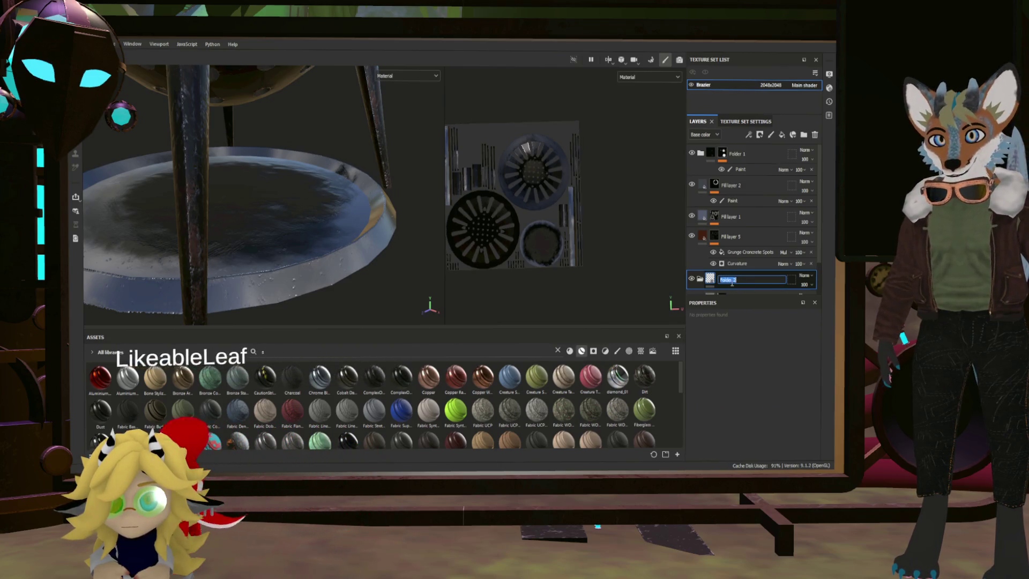
{"action": "type", "text": "Flame"}
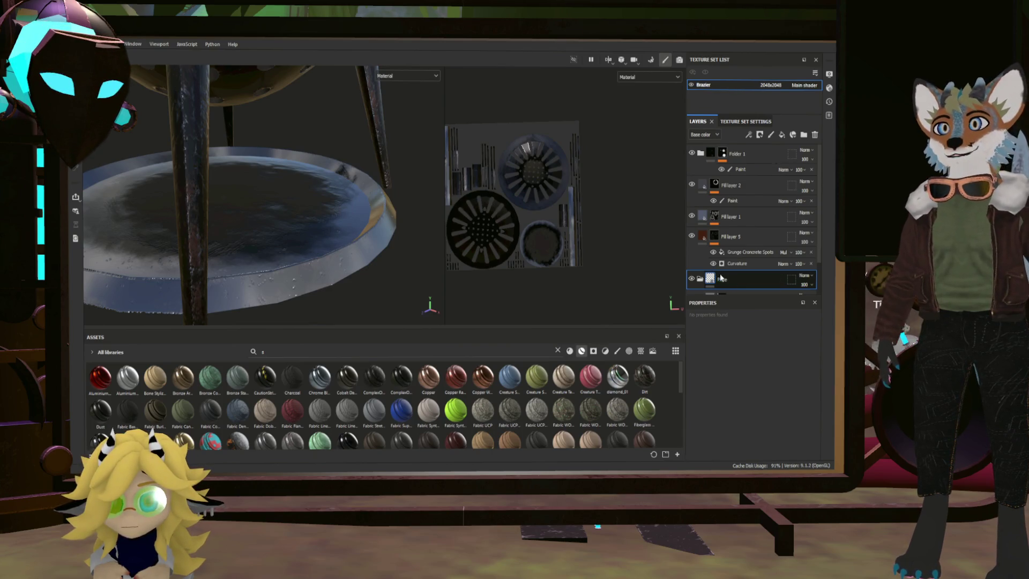
{"action": "key", "text": "Return"}
{"action": "left_click", "coordinate": [751, 277]}
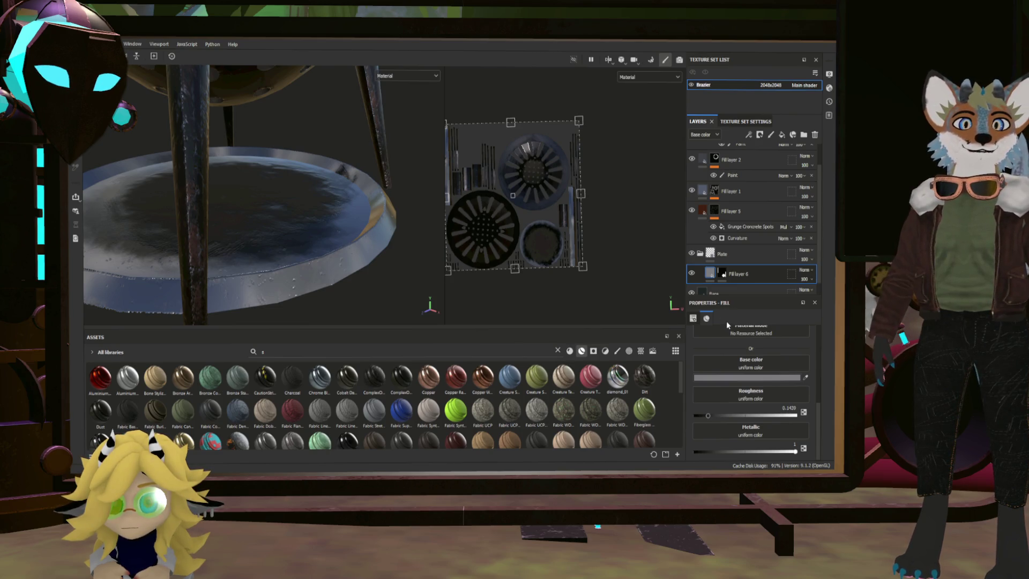
Step: Drag the Dirt smart material from the assets into the layer stack
{"action": "scroll", "coordinate": [782, 359], "scroll_direction": "up", "scroll_amount": 2}
{"action": "scroll", "coordinate": [777, 356], "scroll_direction": "up", "scroll_amount": 3}
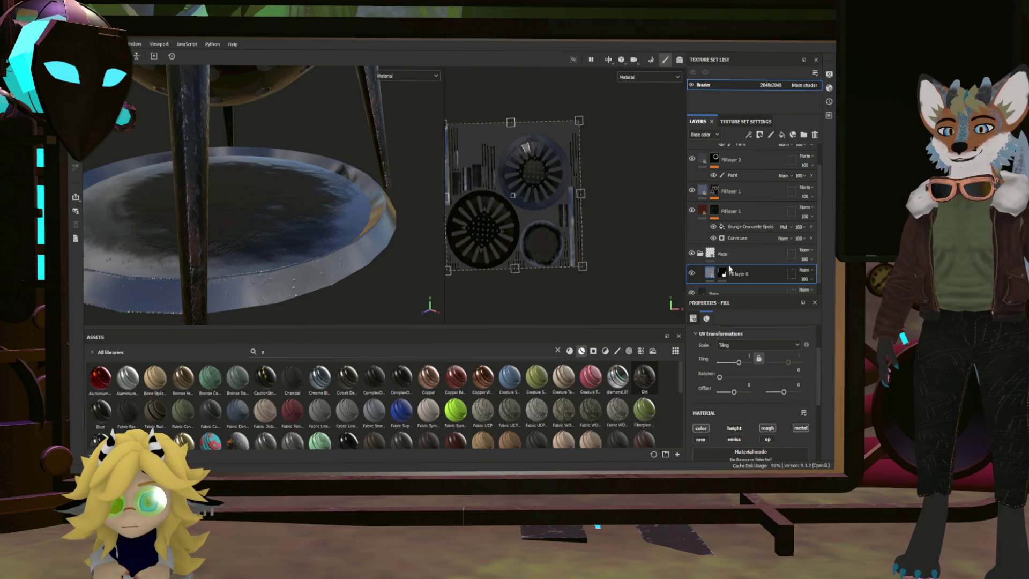
{"action": "left_click_drag", "start_coordinate": [730, 271], "coordinate": [734, 266]}
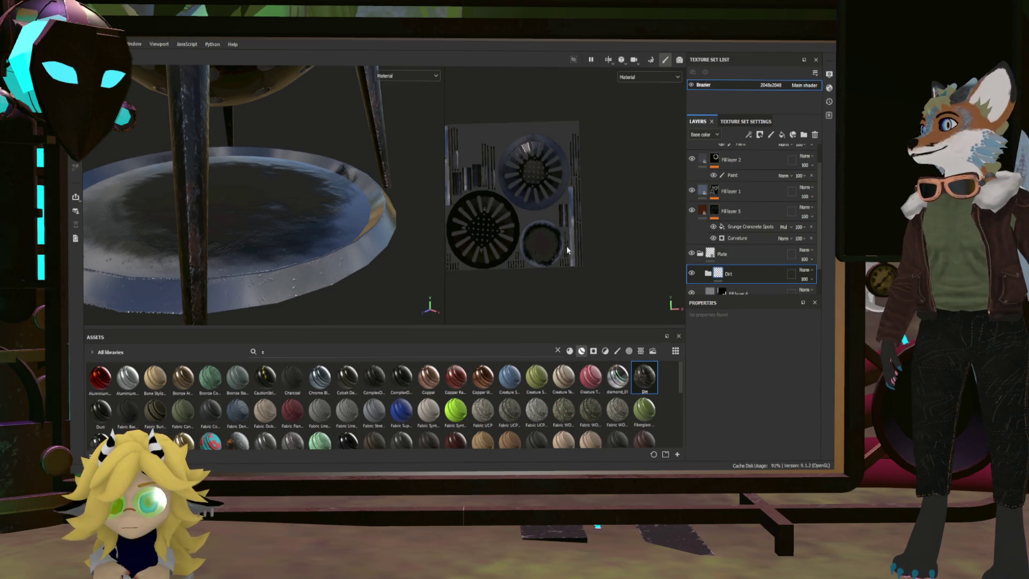
Step: Remove the mask from Fill layer 6
{"action": "scroll", "coordinate": [732, 274], "scroll_direction": "down", "scroll_amount": 2}
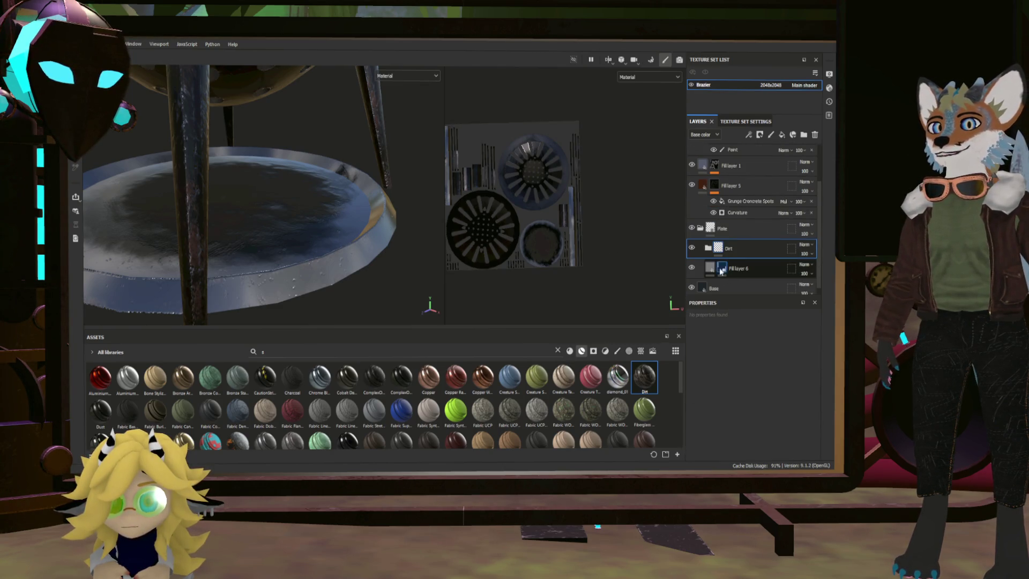
{"action": "left_click_drag", "start_coordinate": [333, 214], "coordinate": [395, 243], "text": "alt"}
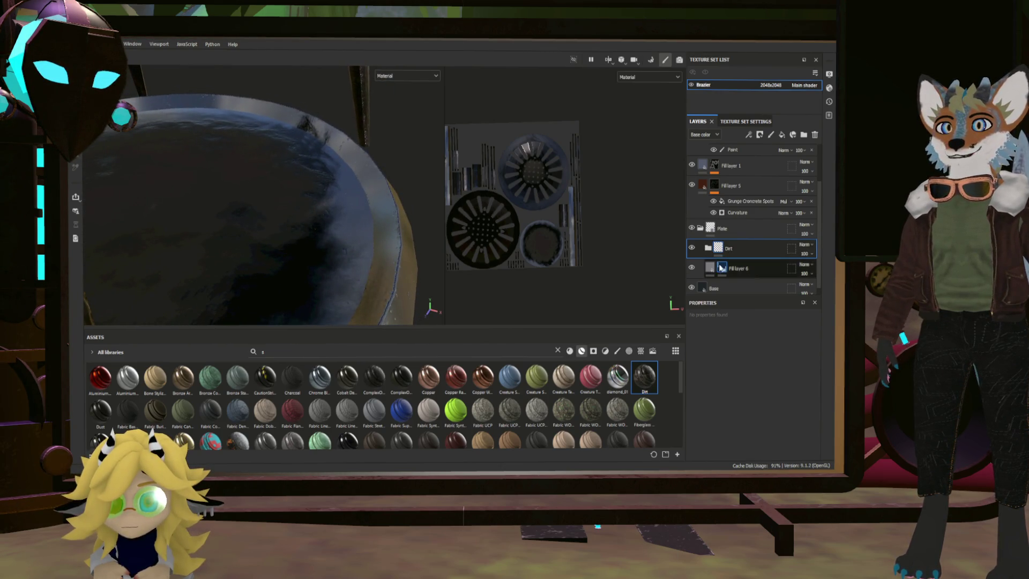
{"action": "left_click", "coordinate": [722, 269]}
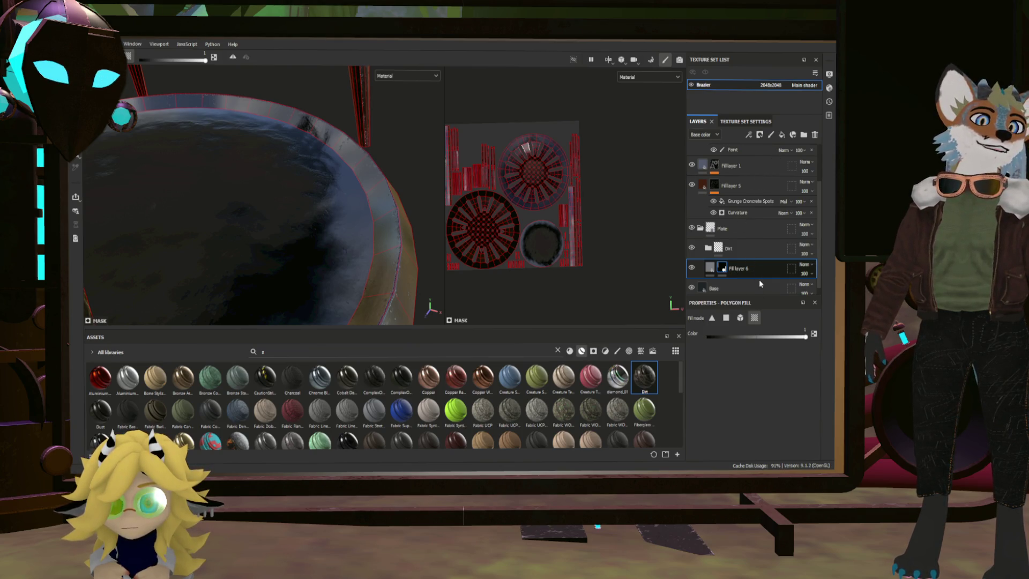
{"action": "left_click", "coordinate": [713, 229]}
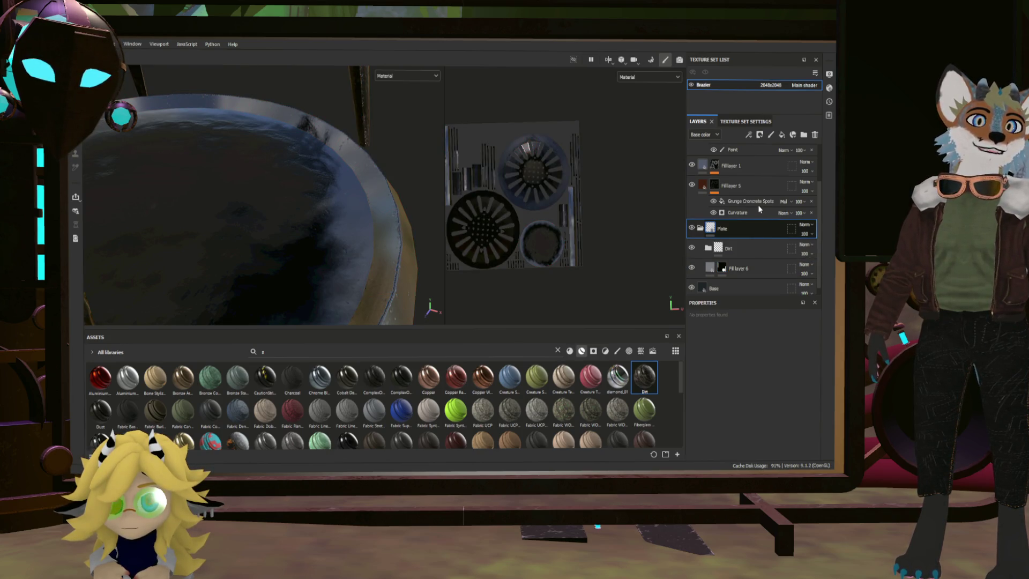
{"action": "left_click", "coordinate": [723, 268]}
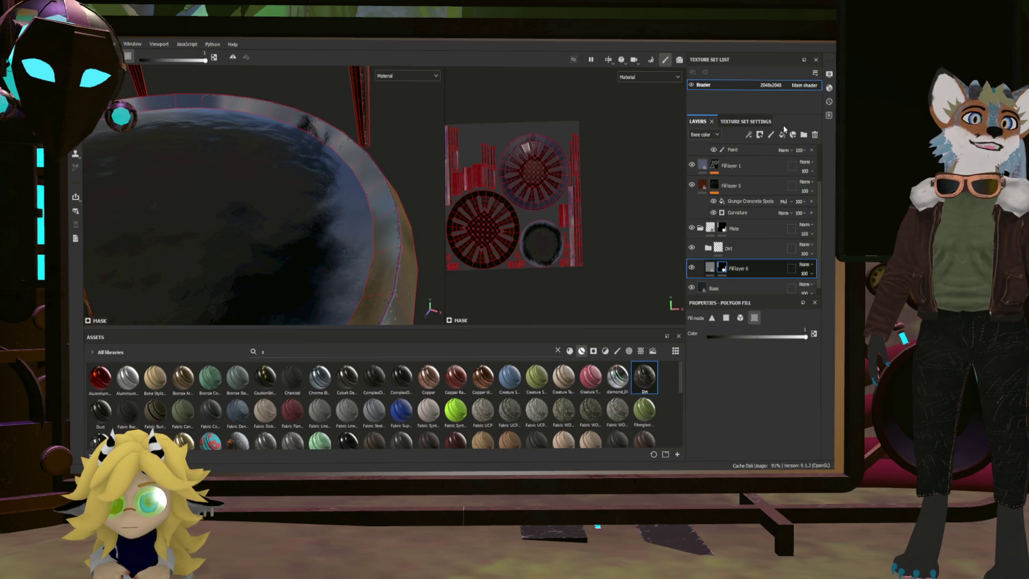
{"action": "key", "text": "ctrl+z"}
Step: Delete the Dirt smart-material folder from the layer stack
{"action": "mouse_move", "coordinate": [300, 215]}
{"action": "left_mouse_down", "text": "alt"}
{"action": "mouse_move", "coordinate": [380, 257]}
{"action": "mouse_move", "coordinate": [503, 261]}
{"action": "left_mouse_up", "text": "alt"}
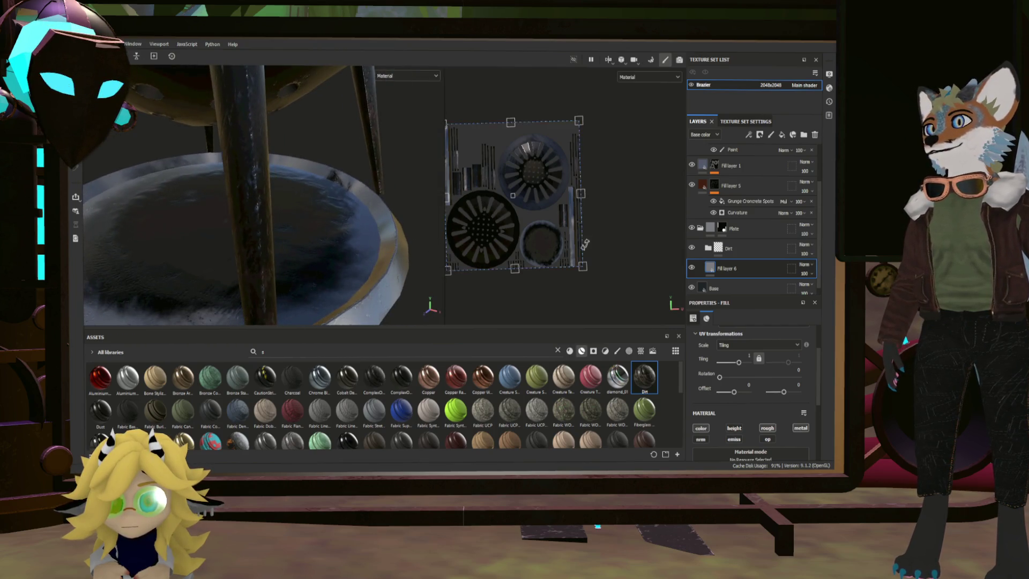
{"action": "left_click", "coordinate": [736, 250]}
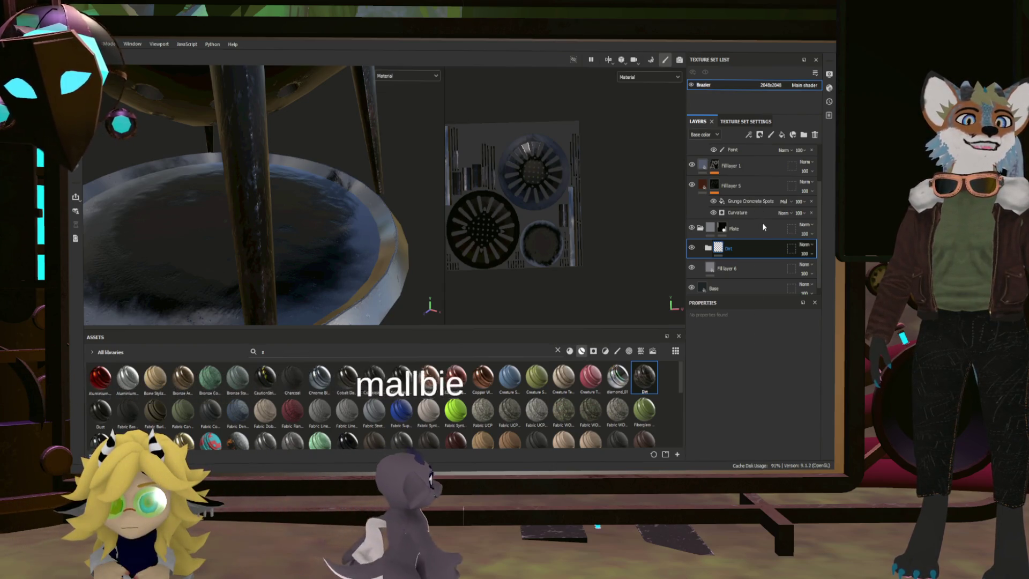
{"action": "key", "text": "Delete"}
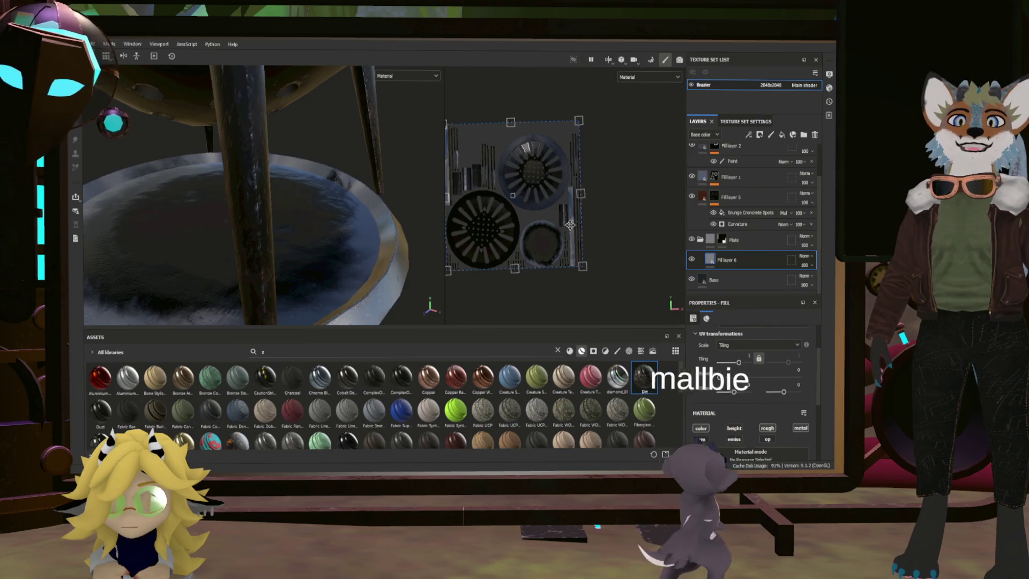
Step: Rename the base fill layer BaseMetal and the new fill layer Roughness
{"action": "mouse_move", "coordinate": [418, 236]}
{"action": "left_mouse_down", "text": "alt"}
{"action": "mouse_move", "coordinate": [343, 232]}
{"action": "mouse_move", "coordinate": [350, 228]}
{"action": "left_mouse_up", "text": "alt"}
{"action": "left_click", "coordinate": [328, 239]}
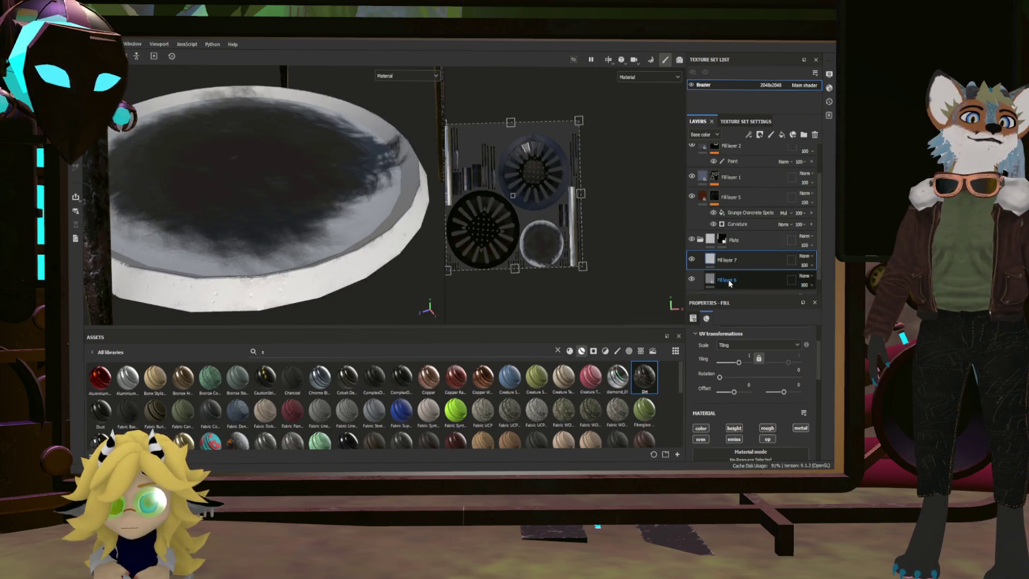
{"action": "double_click", "coordinate": [729, 280]}
{"action": "type", "text": "BaseMetal"}
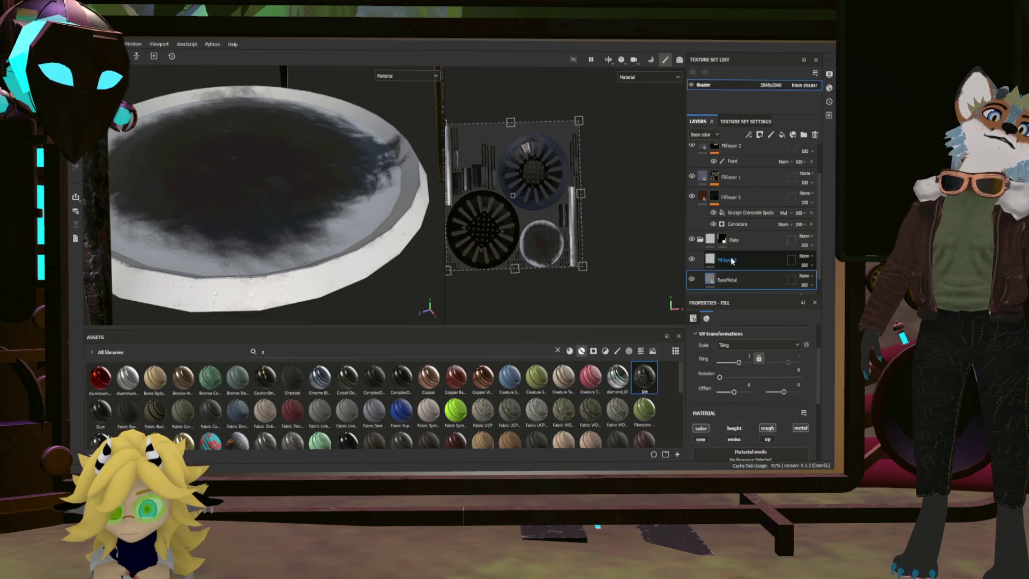
{"action": "double_click", "coordinate": [732, 259]}
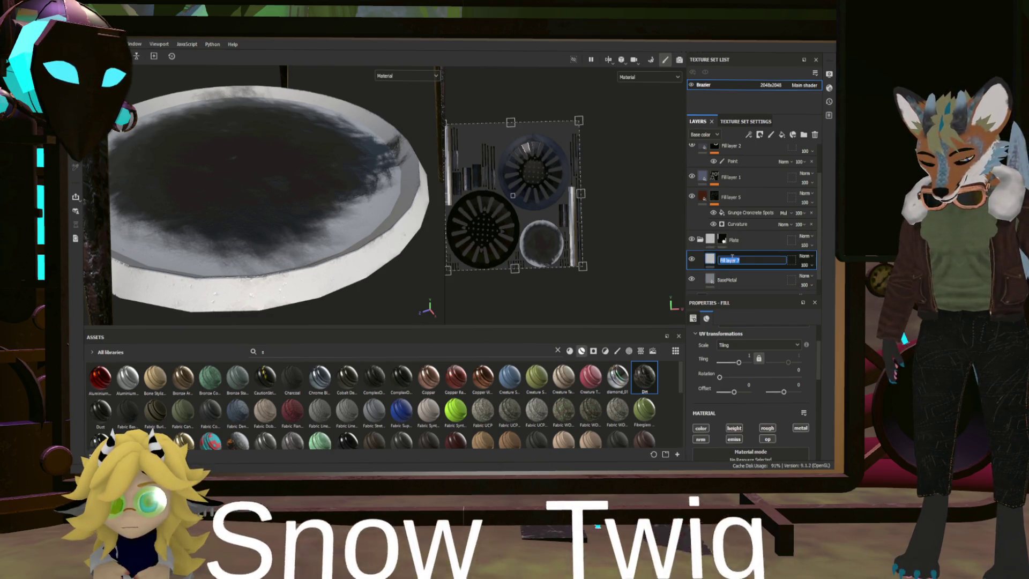
{"action": "type", "text": "Roughness"}
{"action": "key", "text": "Return"}
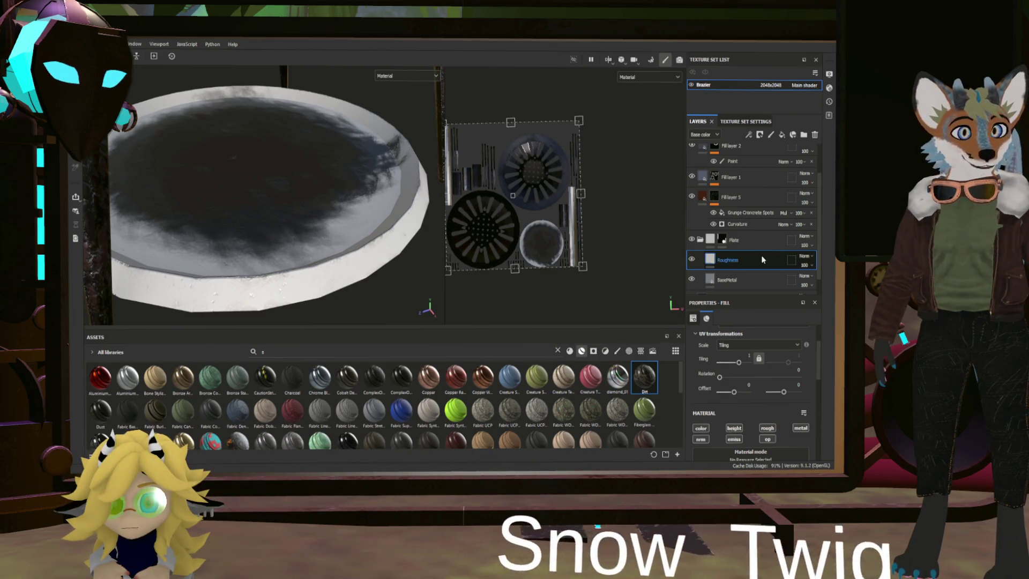
Step: Limit the Roughness layer to the roughness channel and add an empty filter to it
{"action": "left_click", "coordinate": [701, 440]}
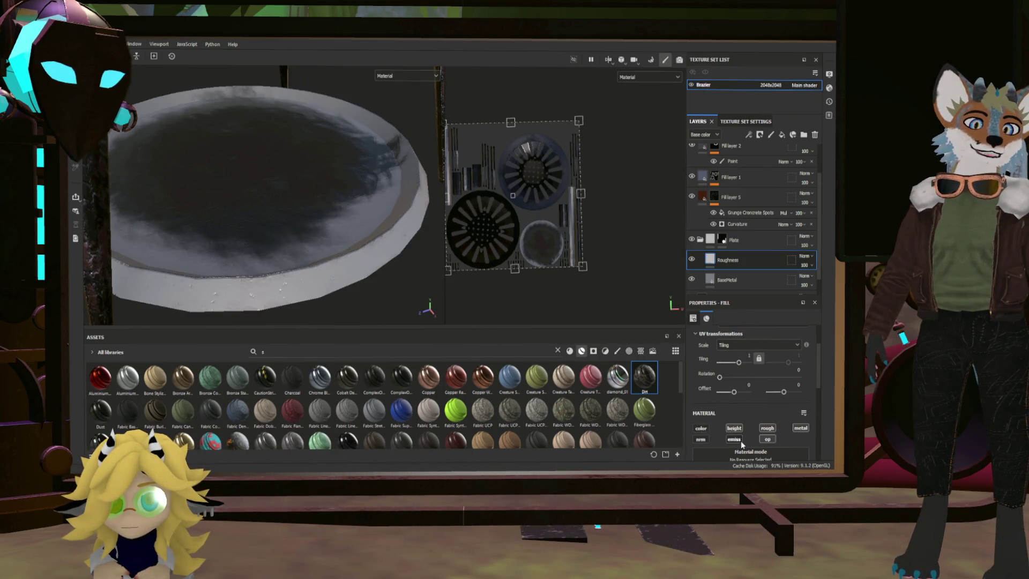
{"action": "left_click", "coordinate": [767, 428]}
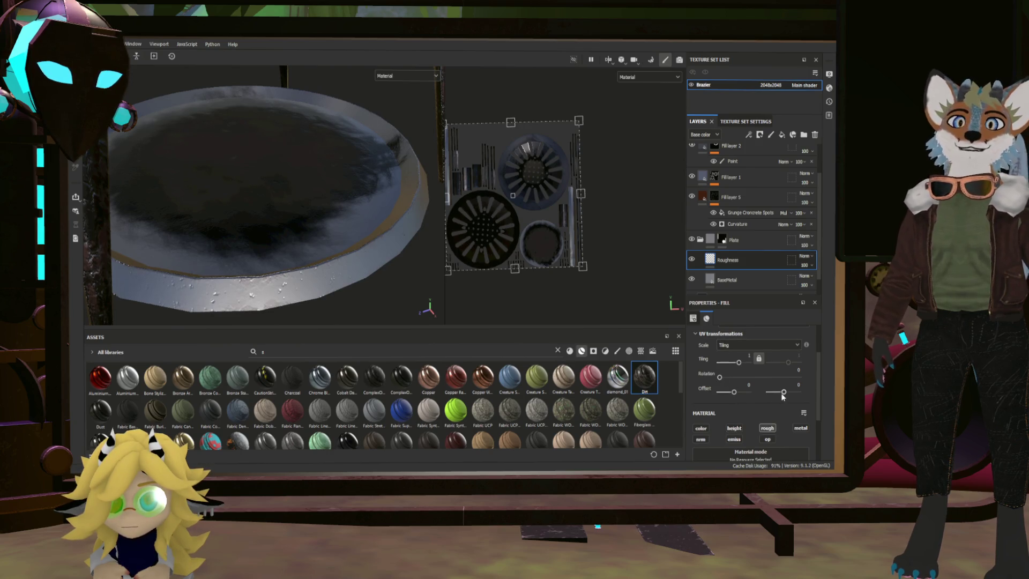
{"action": "scroll", "coordinate": [782, 396], "scroll_direction": "down", "scroll_amount": 1}
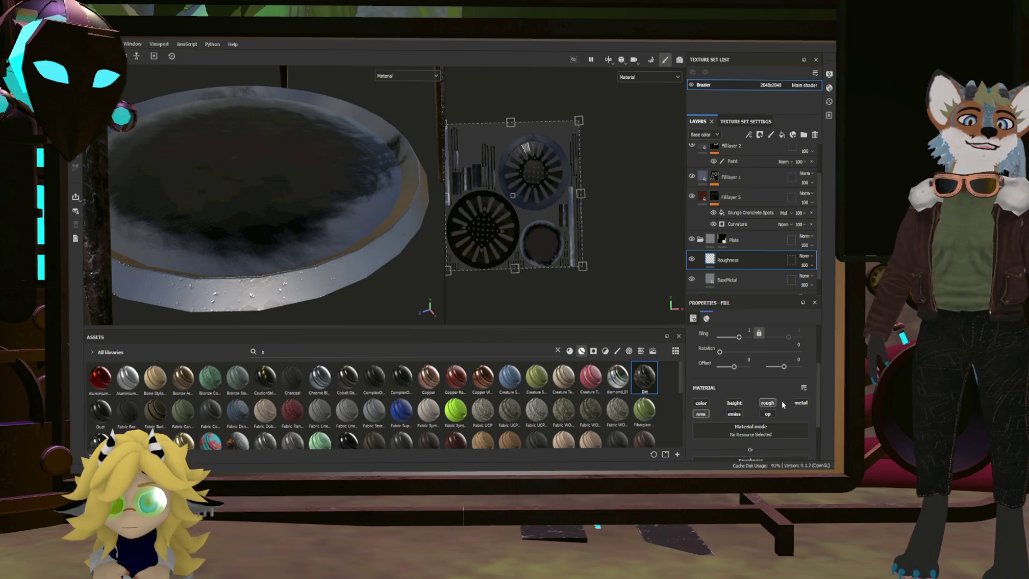
{"action": "scroll", "coordinate": [780, 402], "scroll_direction": "down", "scroll_amount": 3}
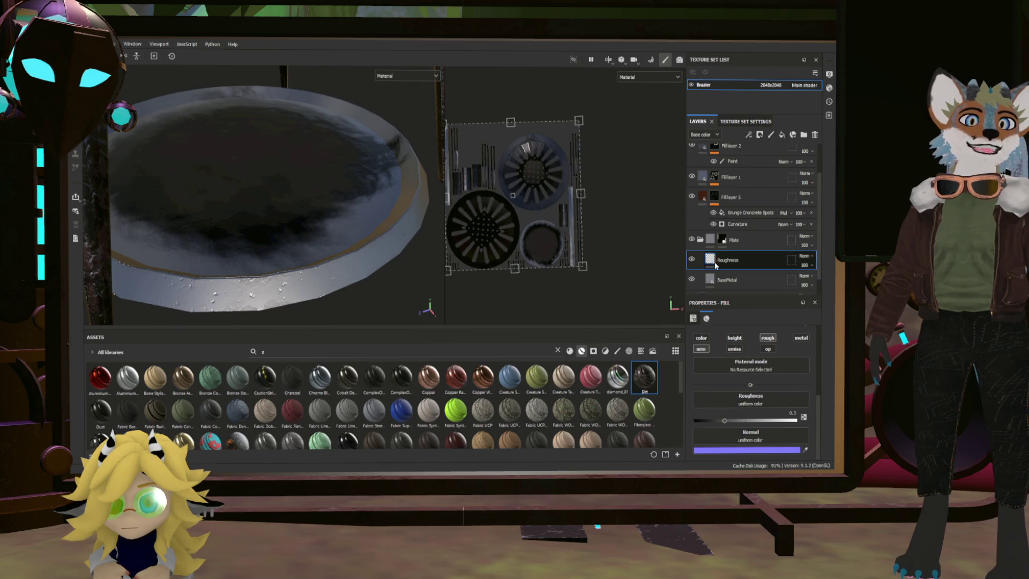
{"action": "right_click", "coordinate": [759, 263]}
{"action": "left_click", "coordinate": [757, 373]}
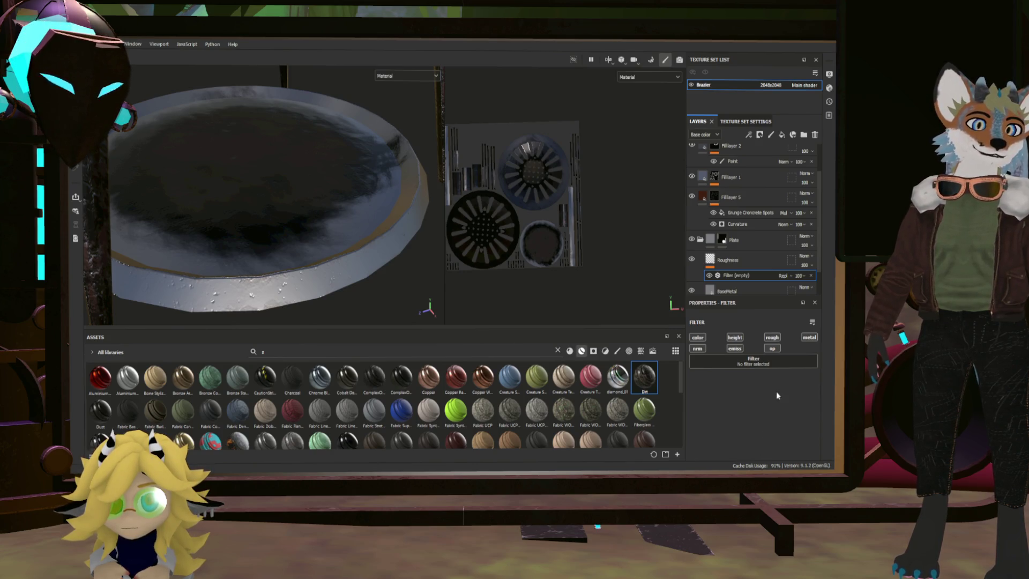
Step: Load MatFinish Galvanized into the Roughness layer's filter and set its scale to 17
{"action": "mouse_move", "coordinate": [353, 268]}
{"action": "left_mouse_down", "text": "alt"}
{"action": "mouse_move", "coordinate": [322, 230]}
{"action": "mouse_move", "coordinate": [375, 268]}
{"action": "mouse_move", "coordinate": [595, 348]}
{"action": "left_mouse_up", "text": "alt"}
{"action": "mouse_move", "coordinate": [702, 415]}
{"action": "left_mouse_down"}
{"action": "mouse_move", "coordinate": [764, 423]}
{"action": "mouse_move", "coordinate": [756, 416]}
{"action": "left_mouse_up"}
{"action": "mouse_move", "coordinate": [322, 177]}
{"action": "left_mouse_down", "text": "alt"}
{"action": "mouse_move", "coordinate": [365, 180]}
{"action": "mouse_move", "coordinate": [341, 205]}
{"action": "mouse_move", "coordinate": [347, 257]}
{"action": "mouse_move", "coordinate": [400, 225]}
{"action": "mouse_move", "coordinate": [349, 261]}
{"action": "mouse_move", "coordinate": [323, 239]}
{"action": "mouse_move", "coordinate": [345, 274]}
{"action": "left_mouse_up", "text": "alt"}
{"action": "scroll", "coordinate": [341, 204], "scroll_direction": "up", "scroll_amount": 5}
{"action": "scroll", "coordinate": [346, 214], "scroll_direction": "up", "scroll_amount": 3}
{"action": "scroll", "coordinate": [349, 261], "scroll_direction": "down", "scroll_amount": 5}
{"action": "scroll", "coordinate": [345, 243], "scroll_direction": "up", "scroll_amount": 3}
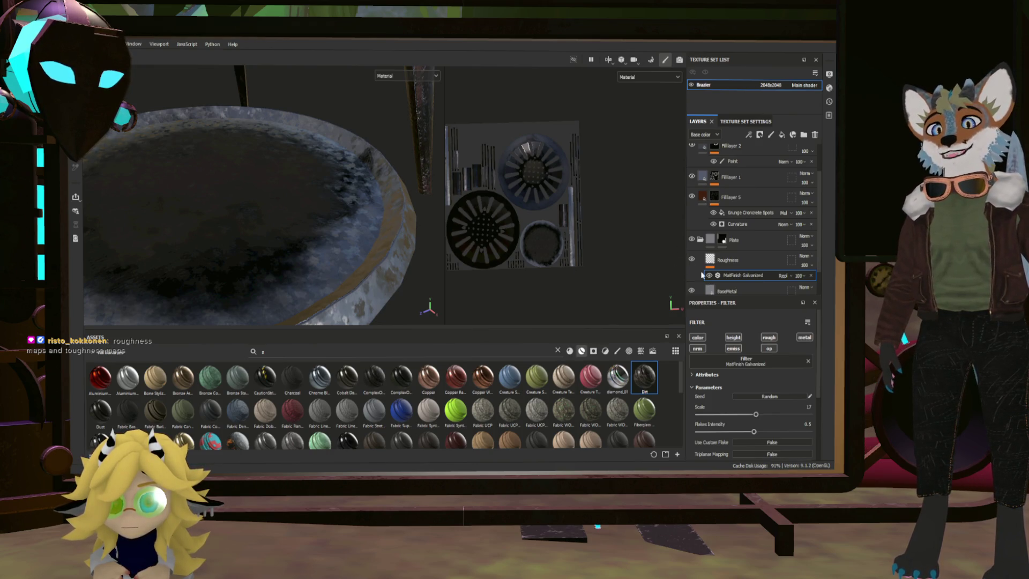
{"action": "left_click", "coordinate": [761, 265]}
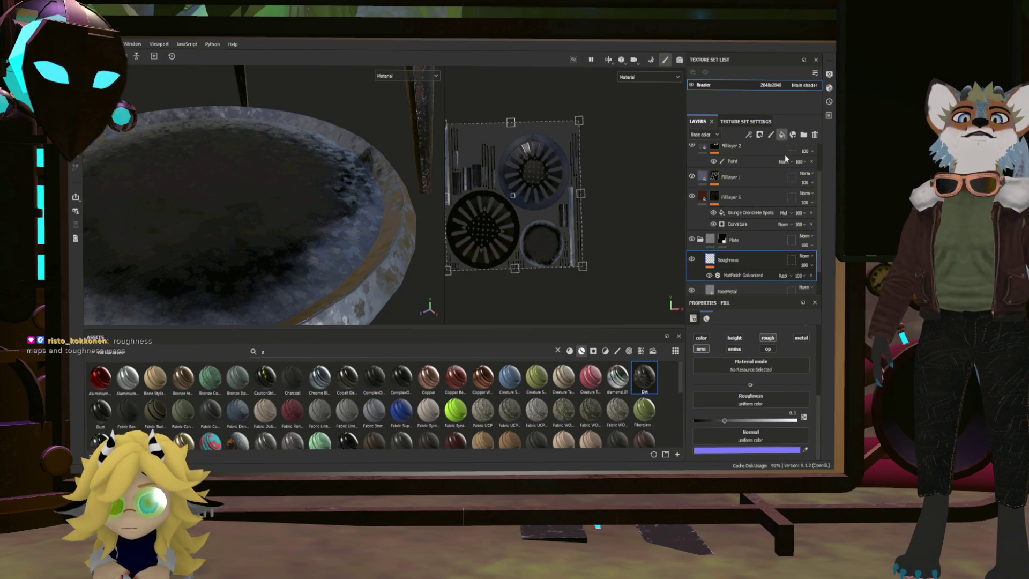
Step: Add a fill layer above Roughness with black base colour, roughness 1 and metallic about 0.72
{"action": "left_click", "coordinate": [781, 135]}
{"action": "mouse_move", "coordinate": [375, 225]}
{"action": "left_mouse_down", "text": "alt"}
{"action": "mouse_move", "coordinate": [391, 255]}
{"action": "mouse_move", "coordinate": [430, 230]}
{"action": "left_mouse_up", "text": "alt"}
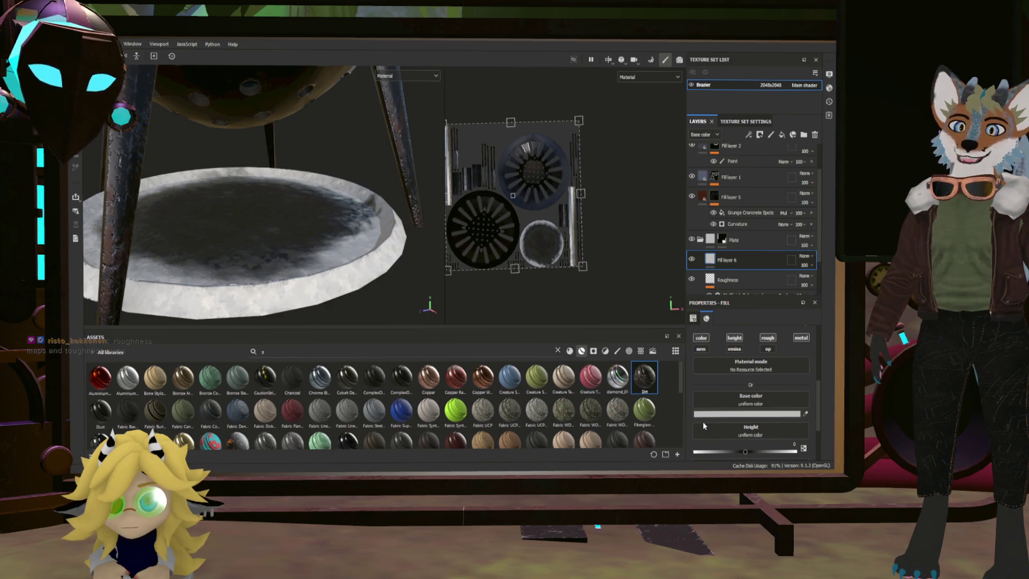
{"action": "left_click_drag", "start_coordinate": [704, 414], "coordinate": [712, 417]}
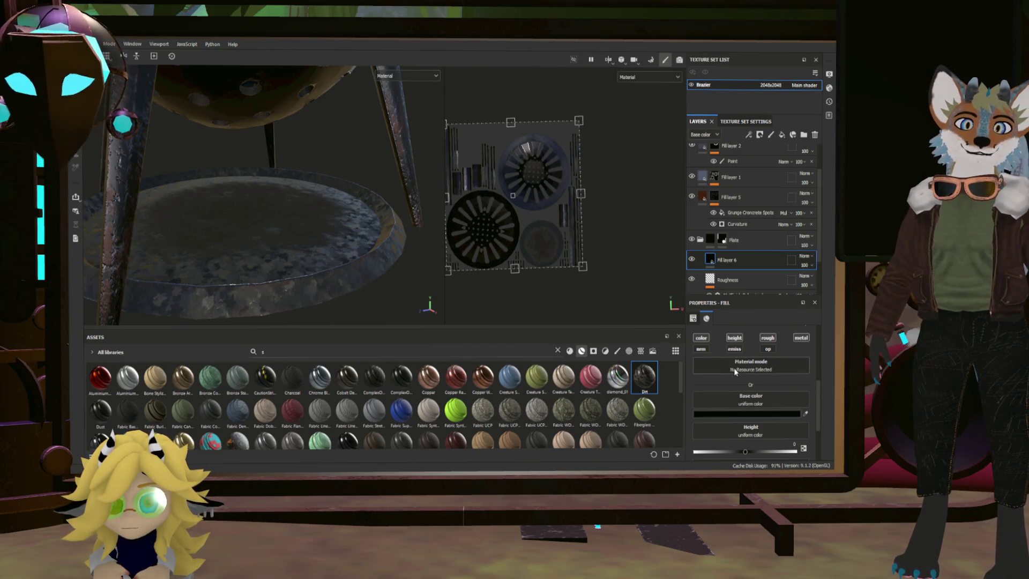
{"action": "scroll", "coordinate": [735, 371], "scroll_direction": "down", "scroll_amount": 2}
{"action": "left_click_drag", "start_coordinate": [728, 438], "coordinate": [823, 443]}
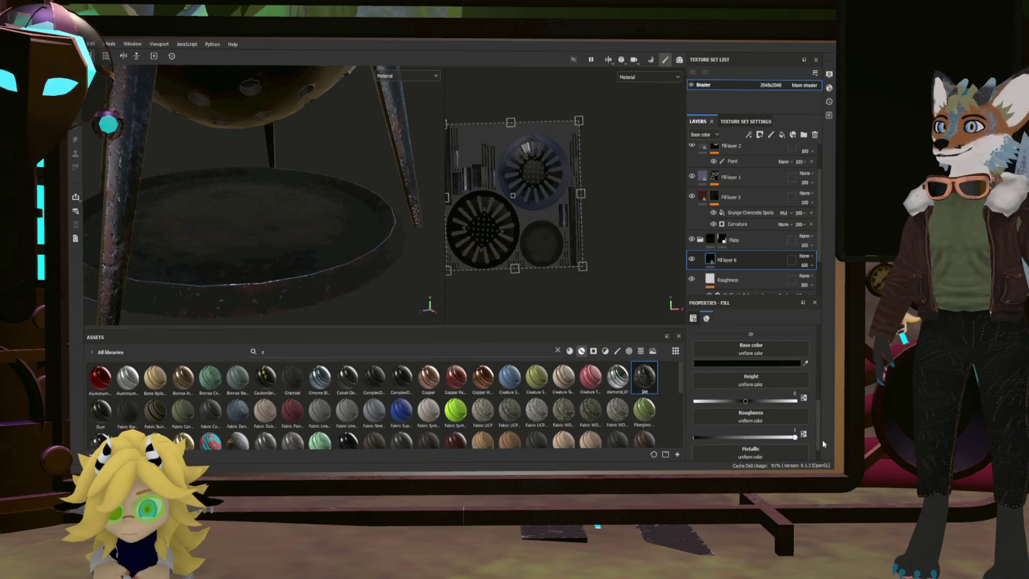
{"action": "scroll", "coordinate": [718, 407], "scroll_direction": "down", "scroll_amount": 1}
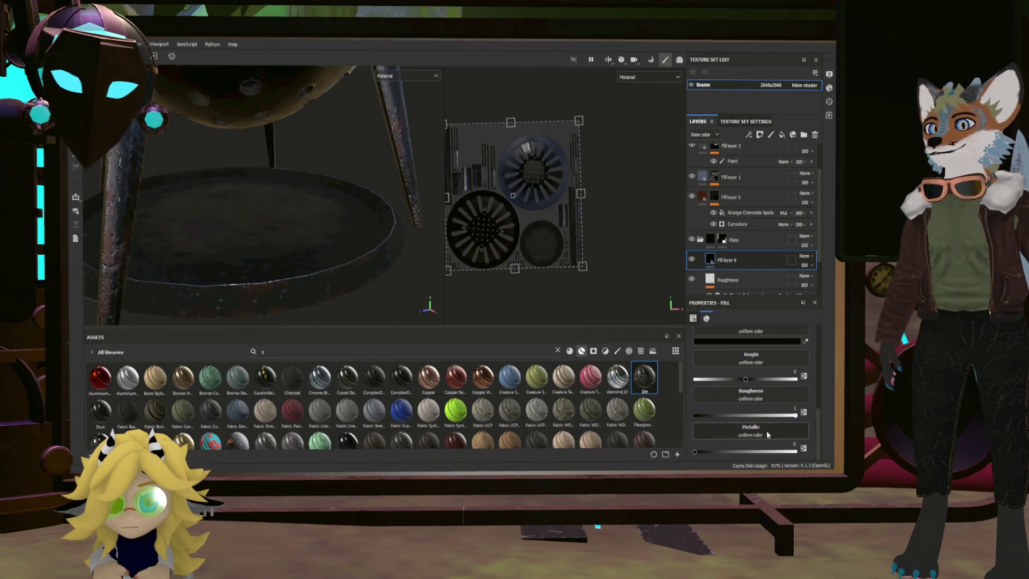
{"action": "mouse_move", "coordinate": [702, 451]}
{"action": "left_mouse_down"}
{"action": "mouse_move", "coordinate": [799, 449]}
{"action": "mouse_move", "coordinate": [735, 451]}
{"action": "mouse_move", "coordinate": [770, 453]}
{"action": "left_mouse_up"}
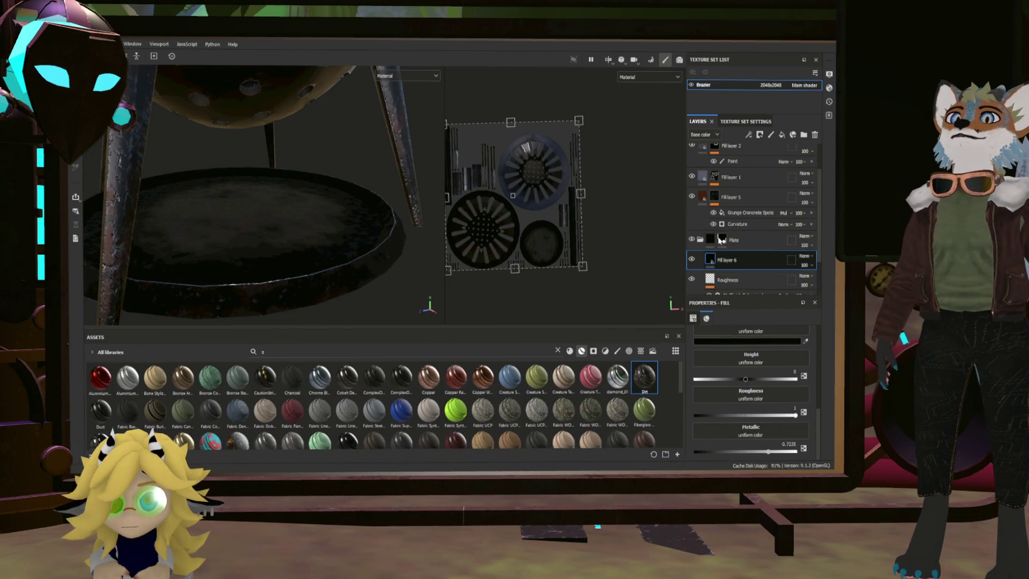
{"action": "key", "text": "4"}
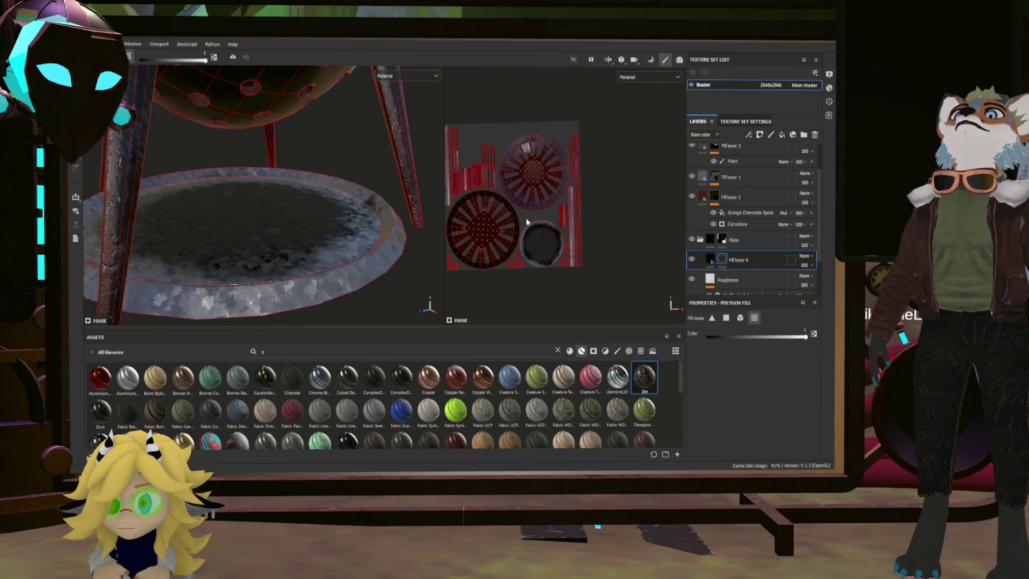
Step: Fill the brazier rim faces into Fill layer 6's mask by polygon
{"action": "left_click", "coordinate": [390, 253]}
{"action": "mouse_move", "coordinate": [292, 261]}
{"action": "left_mouse_down", "text": "alt"}
{"action": "mouse_move", "coordinate": [117, 273]}
{"action": "mouse_move", "coordinate": [314, 268]}
{"action": "mouse_move", "coordinate": [305, 227]}
{"action": "mouse_move", "coordinate": [228, 258]}
{"action": "left_mouse_up", "text": "alt"}
{"action": "scroll", "coordinate": [228, 257], "scroll_direction": "up", "scroll_amount": 5}
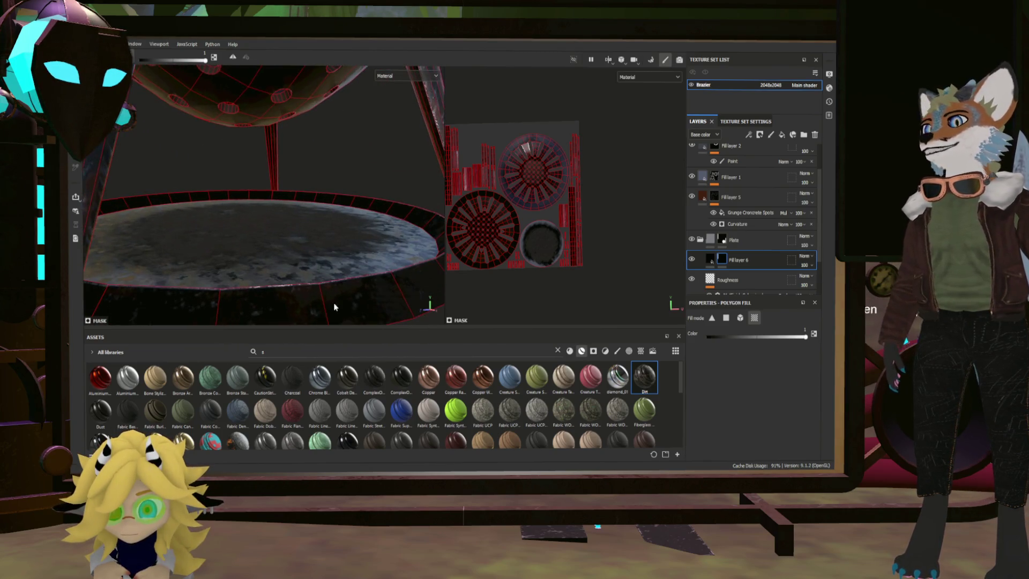
{"action": "left_click", "coordinate": [709, 259]}
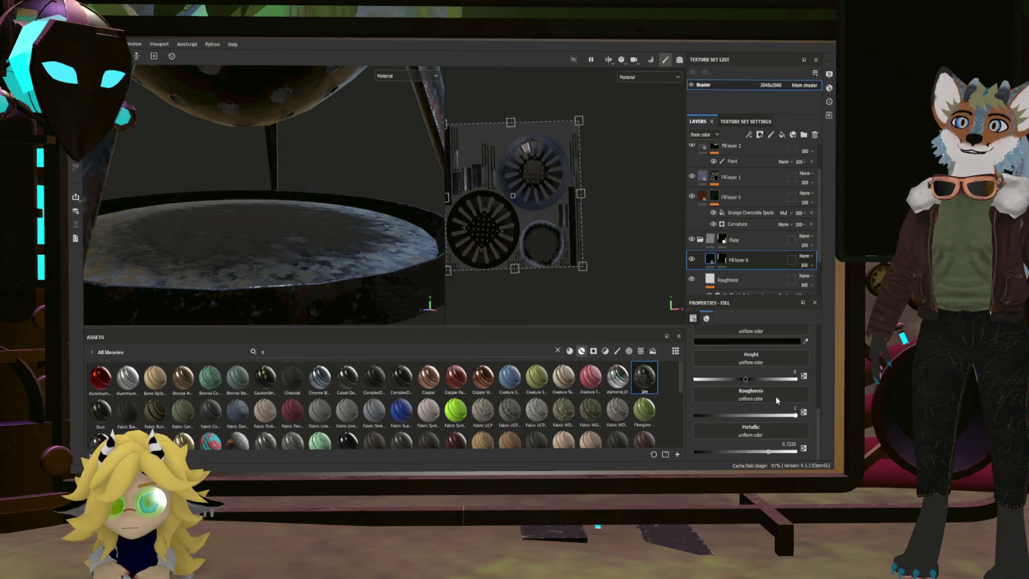
Step: Group Fill layer 6 into a new folder, Folder 2, with Ctrl+G
{"action": "mouse_move", "coordinate": [375, 286]}
{"action": "left_mouse_down", "text": "alt"}
{"action": "mouse_move", "coordinate": [323, 277]}
{"action": "mouse_move", "coordinate": [321, 292]}
{"action": "left_mouse_up", "text": "alt"}
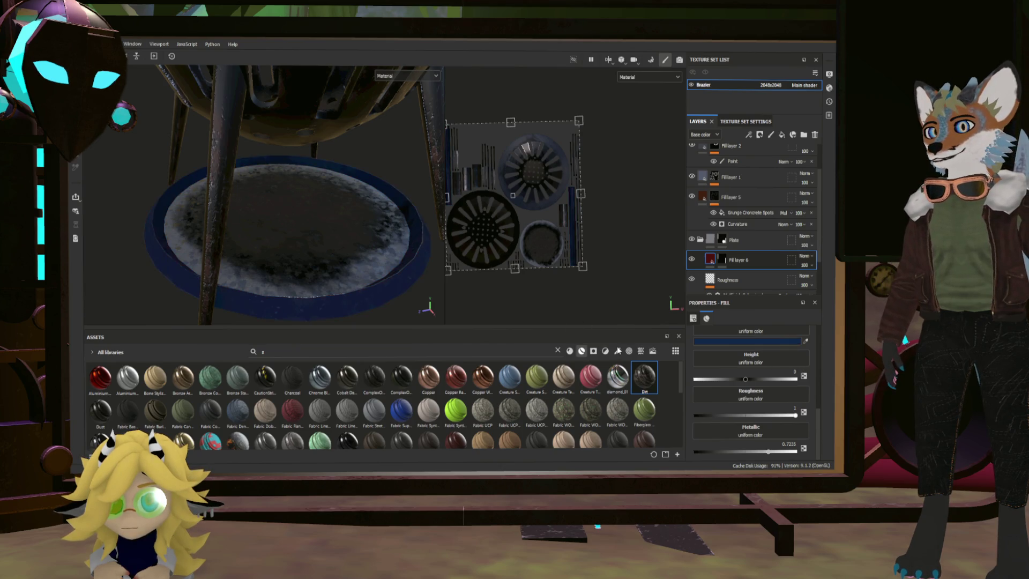
{"action": "scroll", "coordinate": [321, 226], "scroll_direction": "down", "scroll_amount": 5}
{"action": "mouse_move", "coordinate": [296, 231]}
{"action": "left_mouse_down", "text": "alt"}
{"action": "mouse_move", "coordinate": [292, 217]}
{"action": "mouse_move", "coordinate": [294, 268]}
{"action": "mouse_move", "coordinate": [381, 246]}
{"action": "mouse_move", "coordinate": [298, 252]}
{"action": "mouse_move", "coordinate": [323, 268]}
{"action": "mouse_move", "coordinate": [305, 276]}
{"action": "mouse_move", "coordinate": [261, 242]}
{"action": "mouse_move", "coordinate": [316, 242]}
{"action": "left_mouse_up", "text": "alt"}
{"action": "scroll", "coordinate": [300, 218], "scroll_direction": "up", "scroll_amount": 5}
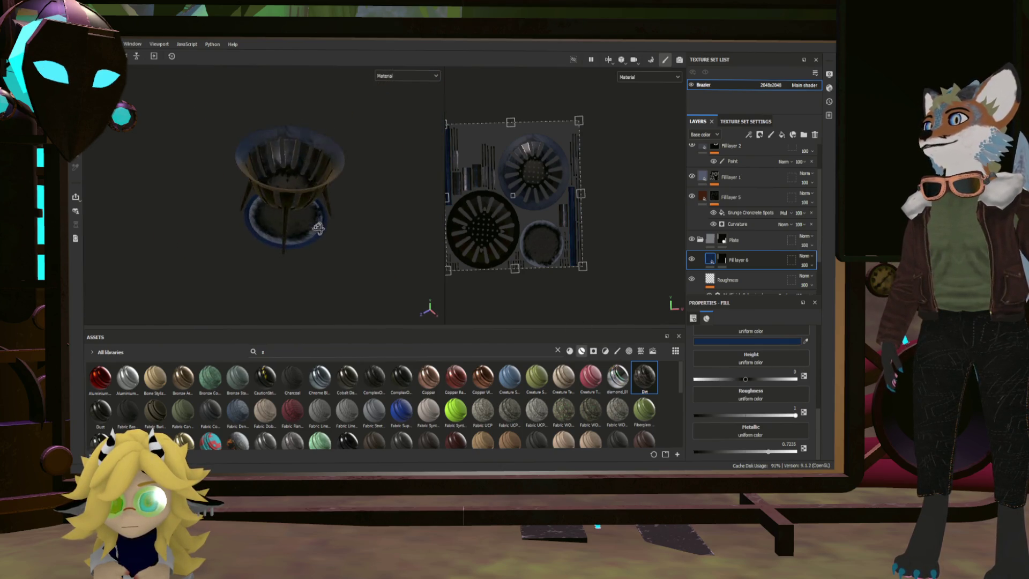
{"action": "scroll", "coordinate": [316, 230], "scroll_direction": "up", "scroll_amount": 5}
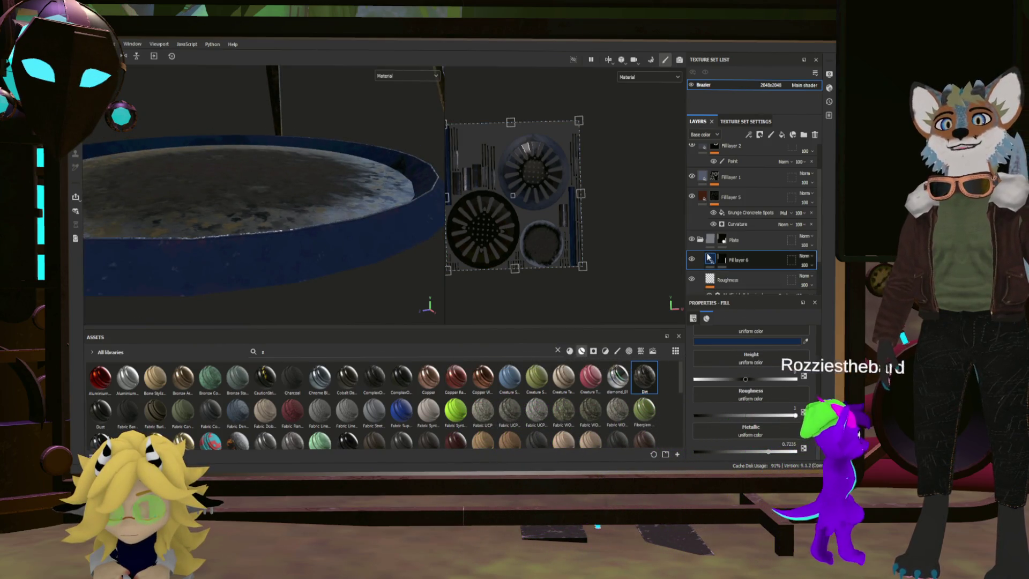
{"action": "key", "text": "ctrl+g"}
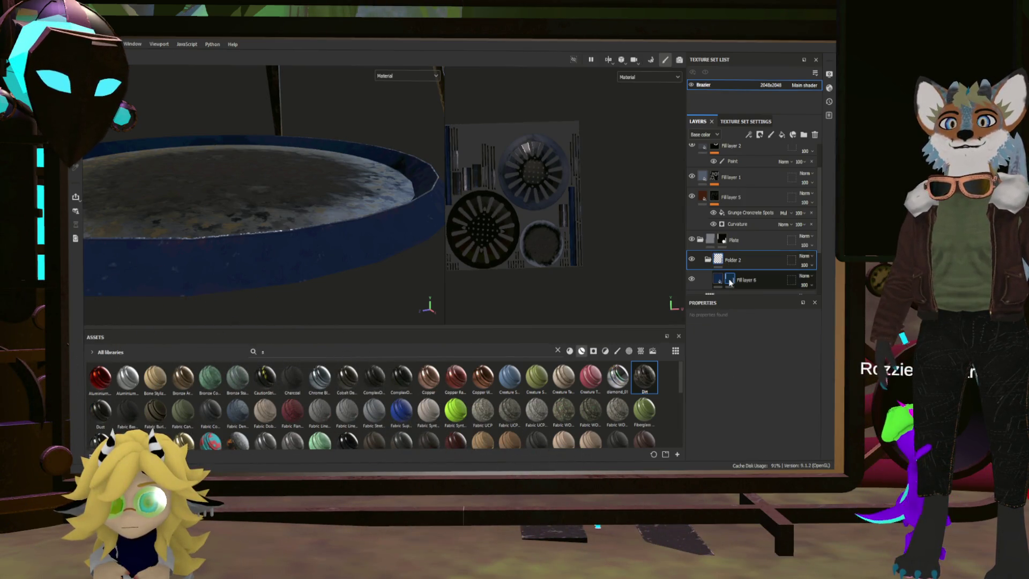
Step: Add a Metal Edge Wear generator to Fill layer 6's mask
{"action": "left_click", "coordinate": [729, 279]}
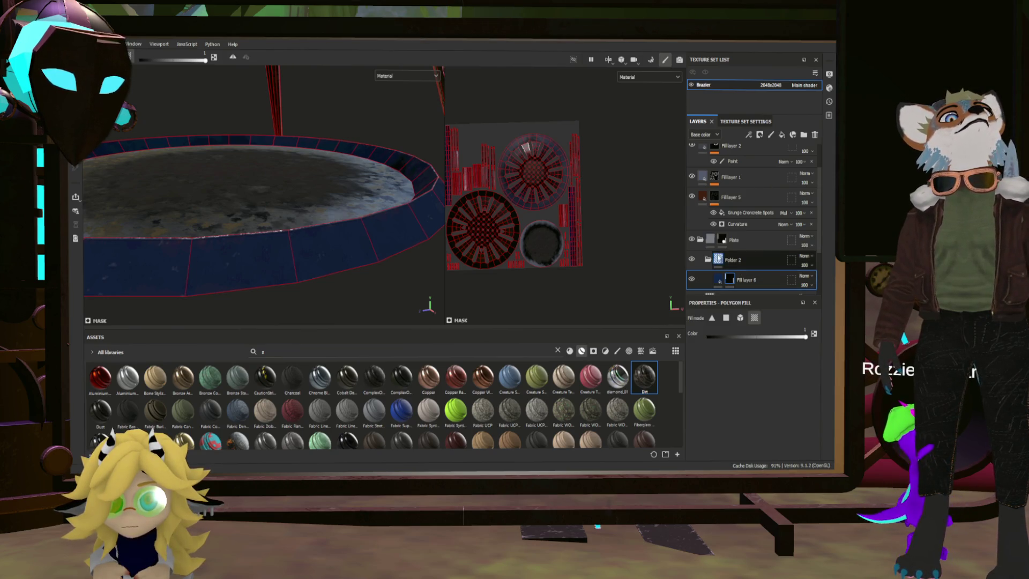
{"action": "left_click", "coordinate": [732, 260]}
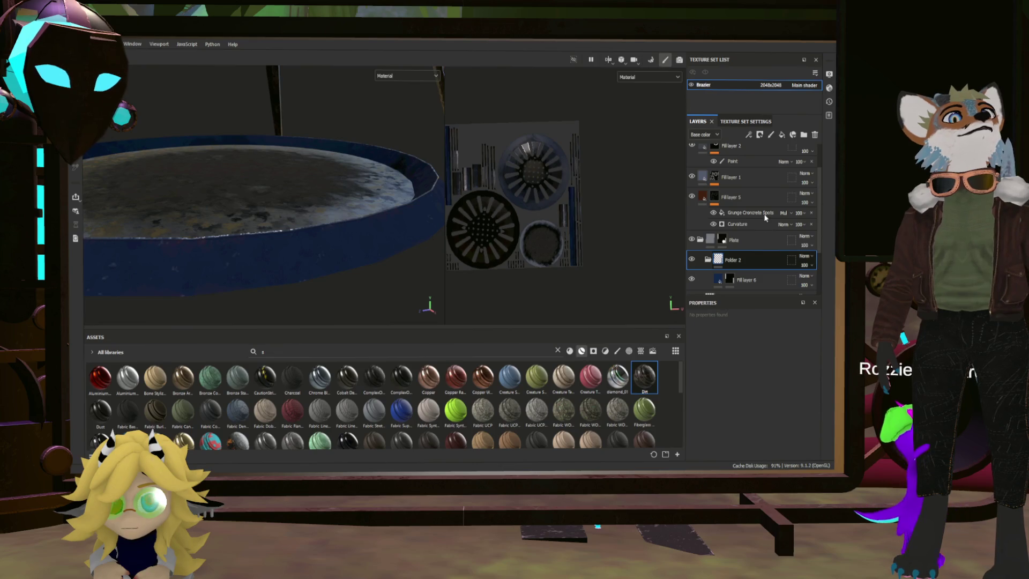
{"action": "left_click", "coordinate": [730, 279]}
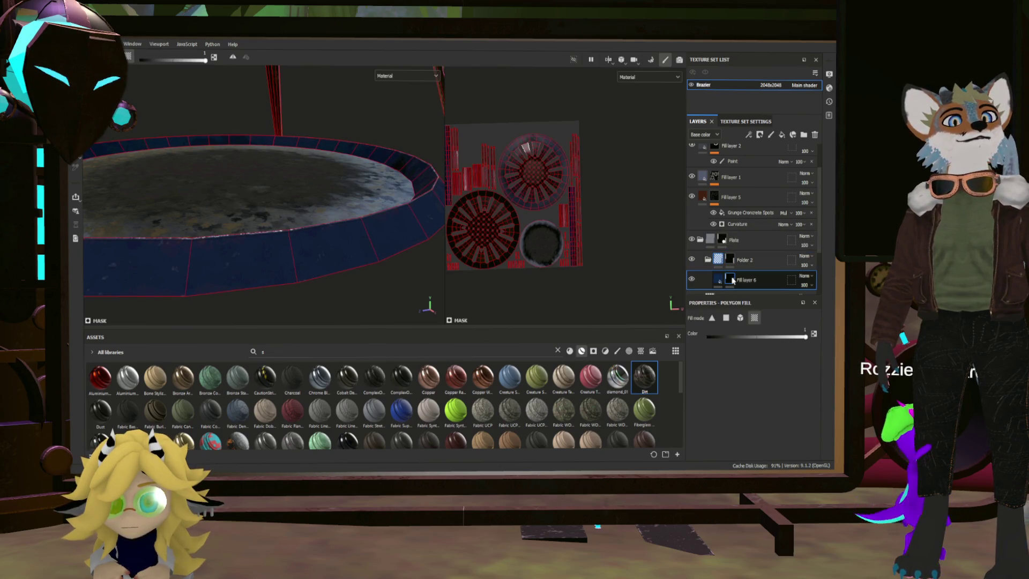
{"action": "right_click", "coordinate": [726, 280]}
{"action": "left_click", "coordinate": [767, 307]}
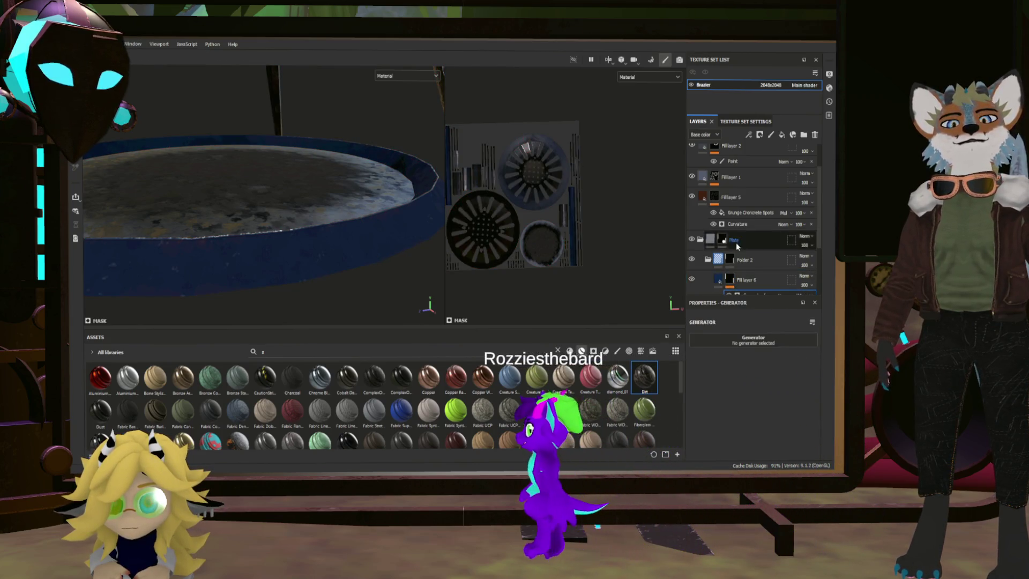
{"action": "scroll", "coordinate": [739, 247], "scroll_direction": "down", "scroll_amount": 2}
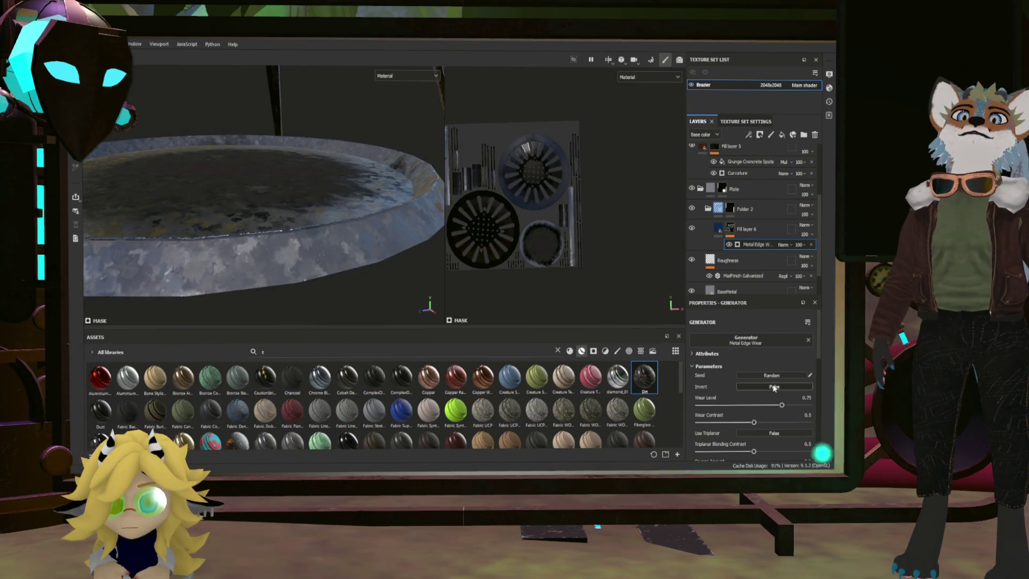
Step: Invert the edge wear generator and set its Wear Level to 0.9
{"action": "left_click", "coordinate": [773, 387]}
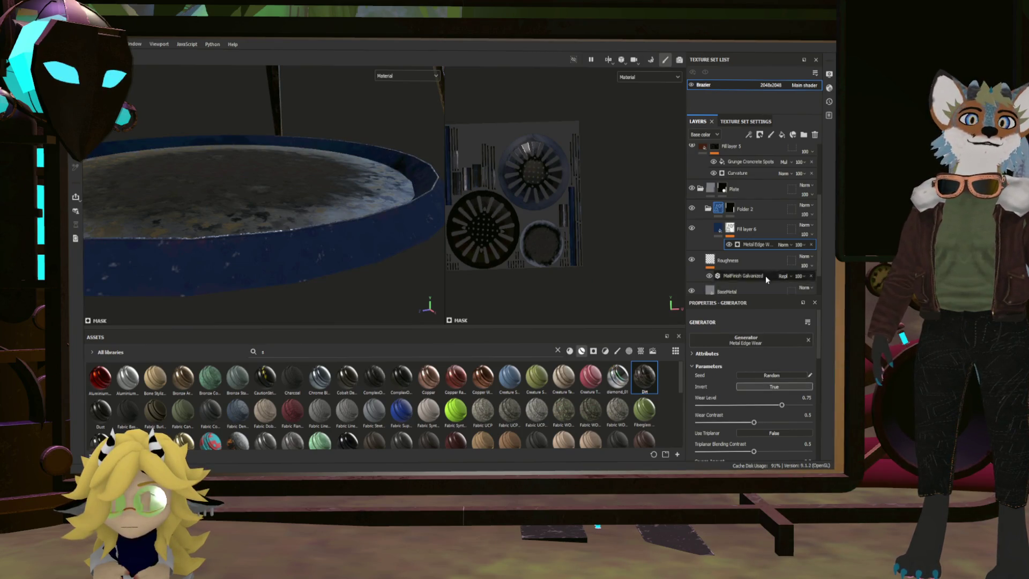
{"action": "scroll", "coordinate": [766, 275], "scroll_direction": "down", "scroll_amount": 2}
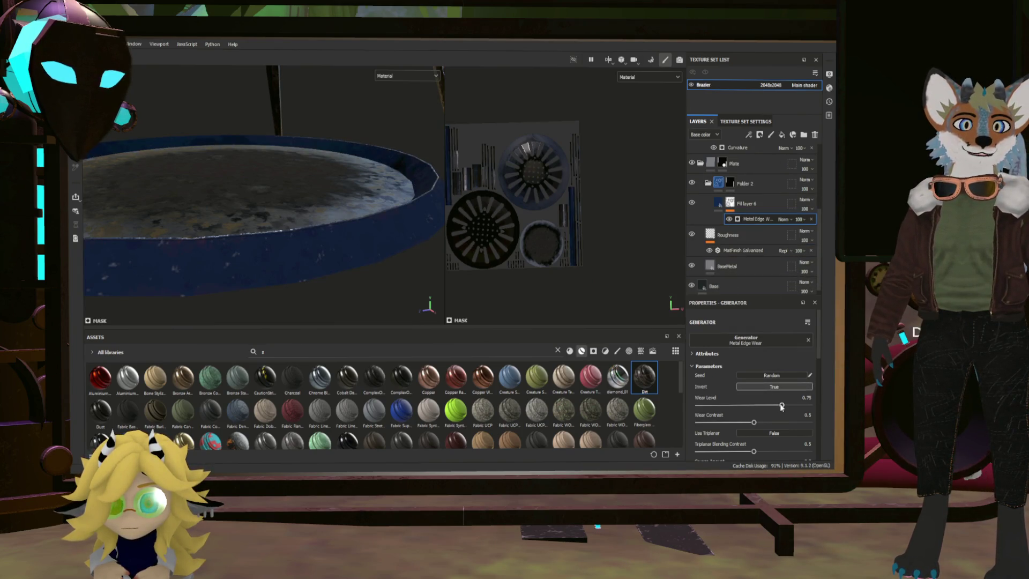
{"action": "left_click_drag", "start_coordinate": [794, 410], "coordinate": [796, 408]}
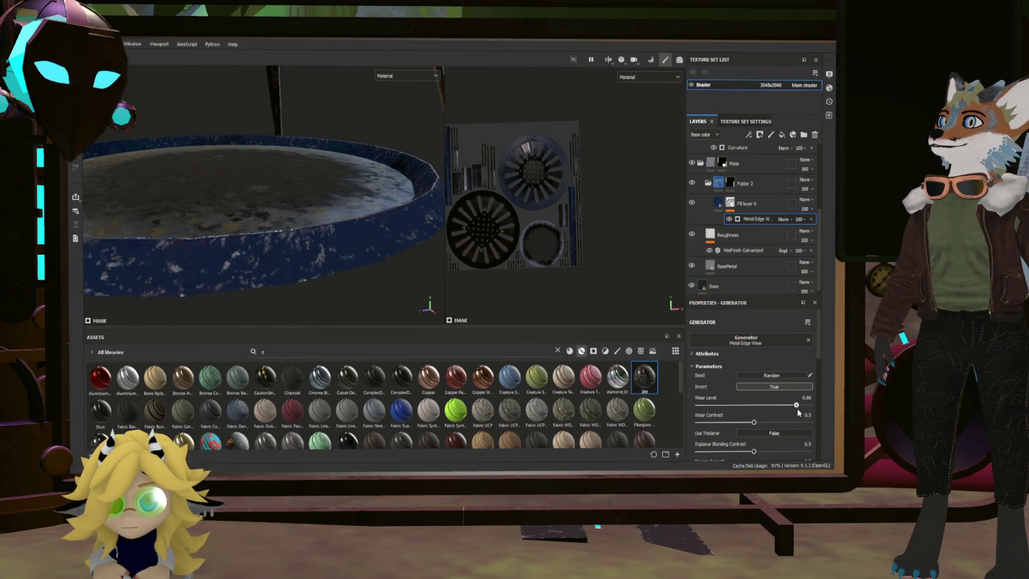
{"action": "mouse_move", "coordinate": [370, 220]}
{"action": "left_mouse_down", "text": "alt"}
{"action": "mouse_move", "coordinate": [355, 200]}
{"action": "mouse_move", "coordinate": [418, 206]}
{"action": "mouse_move", "coordinate": [368, 230]}
{"action": "mouse_move", "coordinate": [356, 217]}
{"action": "mouse_move", "coordinate": [390, 211]}
{"action": "mouse_move", "coordinate": [364, 239]}
{"action": "mouse_move", "coordinate": [373, 256]}
{"action": "mouse_move", "coordinate": [363, 265]}
{"action": "left_mouse_up", "text": "alt"}
{"action": "scroll", "coordinate": [364, 239], "scroll_direction": "up", "scroll_amount": 10}
{"action": "scroll", "coordinate": [363, 261], "scroll_direction": "down", "scroll_amount": 10}
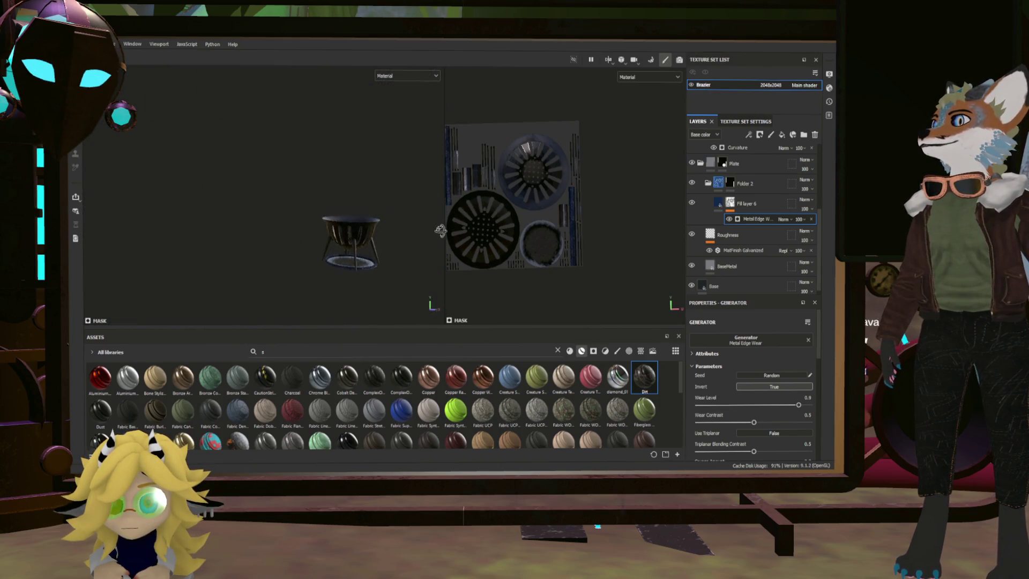
{"action": "scroll", "coordinate": [409, 266], "scroll_direction": "up", "scroll_amount": 8}
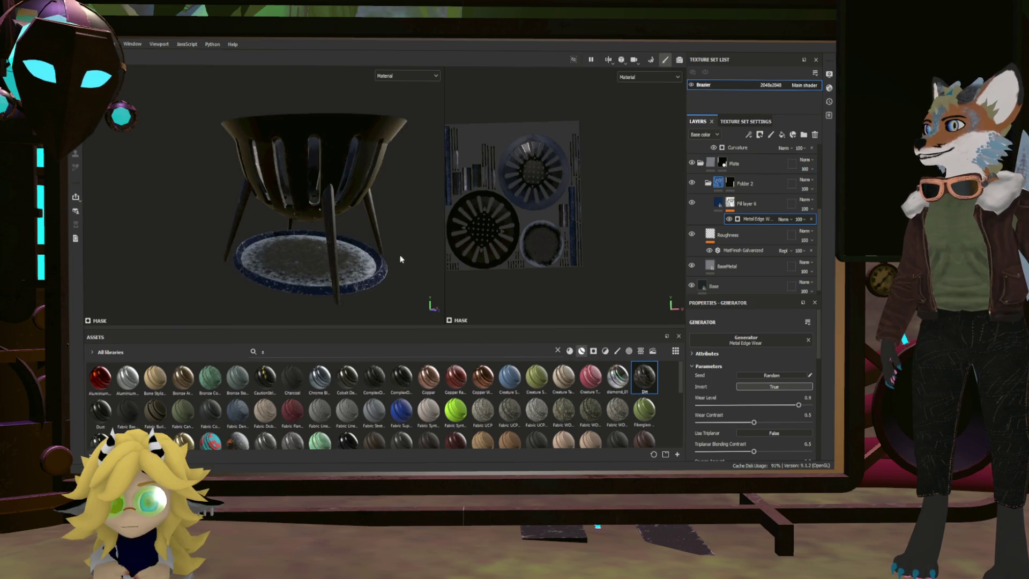
Step: Change Fill layer 6's base colour from dark blue to brown
{"action": "left_click", "coordinate": [709, 207]}
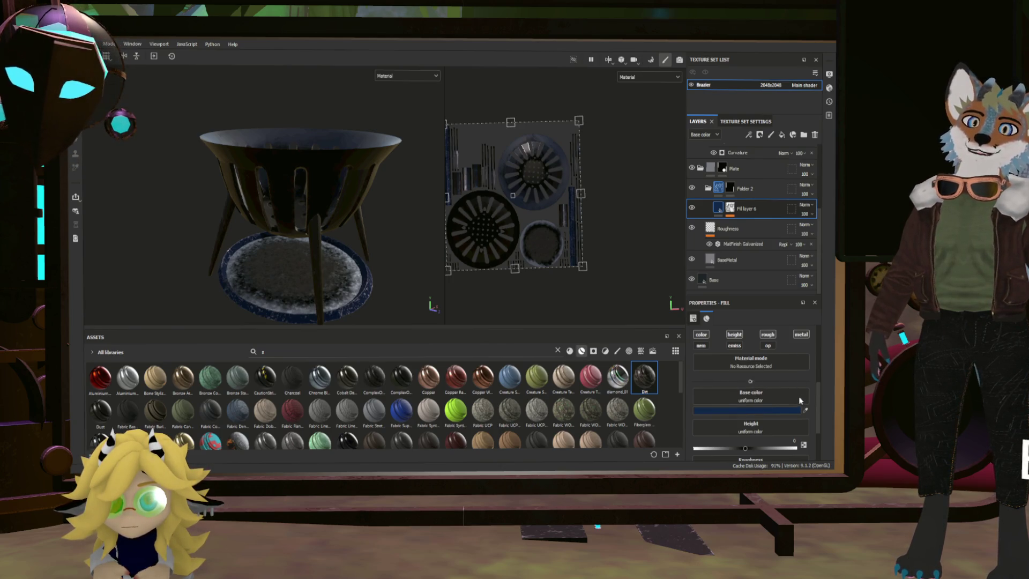
{"action": "key", "text": "ctrl+z"}
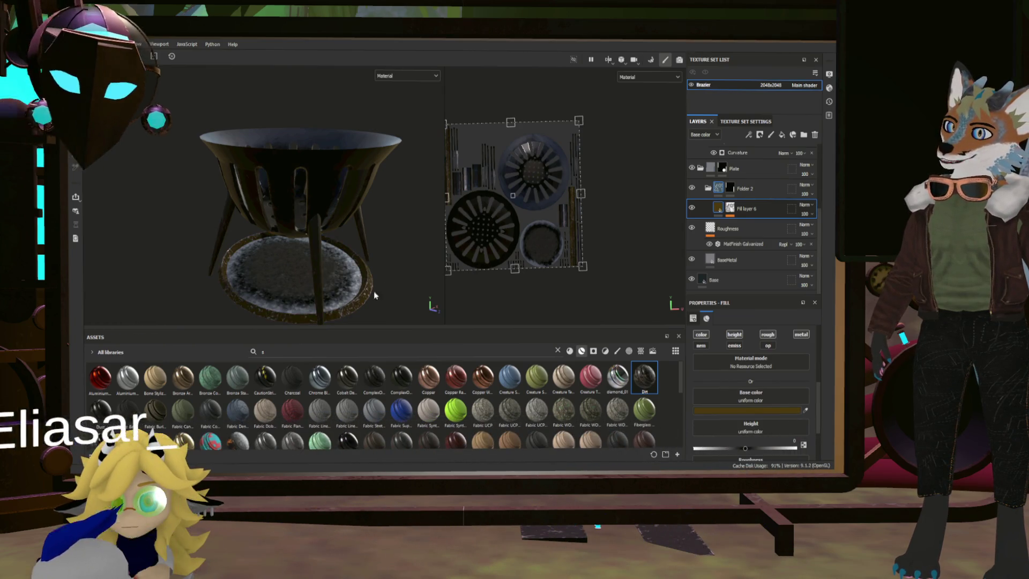
{"action": "scroll", "coordinate": [355, 309], "scroll_direction": "up", "scroll_amount": 6}
{"action": "mouse_move", "coordinate": [333, 301]}
{"action": "left_mouse_down", "text": "alt"}
{"action": "mouse_move", "coordinate": [374, 285]}
{"action": "mouse_move", "coordinate": [379, 311]}
{"action": "mouse_move", "coordinate": [385, 299]}
{"action": "mouse_move", "coordinate": [355, 285]}
{"action": "mouse_move", "coordinate": [394, 260]}
{"action": "mouse_move", "coordinate": [398, 276]}
{"action": "left_mouse_up", "text": "alt"}
Step: Add a Paint effect to Folder 2's mask
{"action": "left_click", "coordinate": [730, 187]}
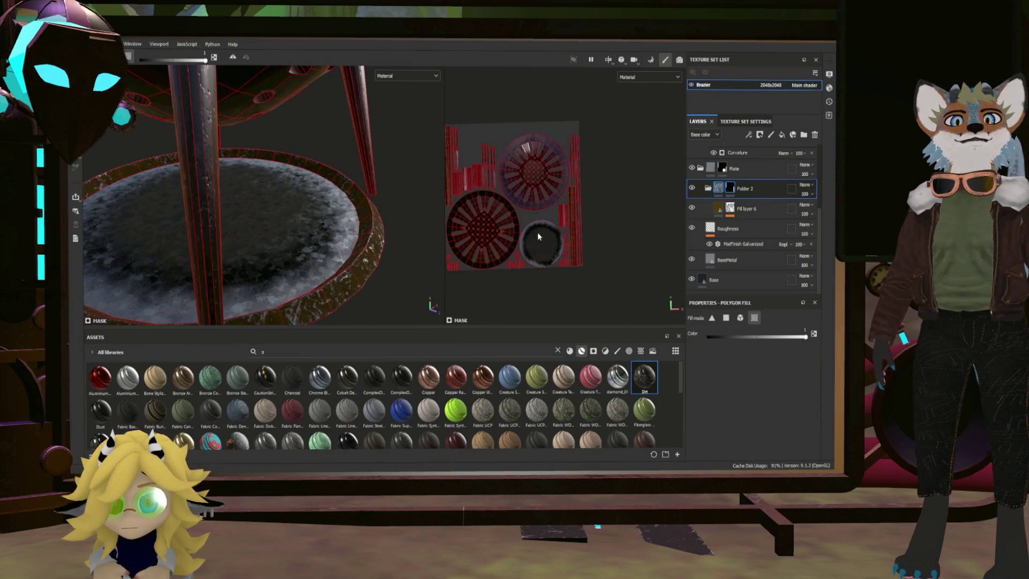
{"action": "scroll", "coordinate": [555, 236], "scroll_direction": "up", "scroll_amount": 3}
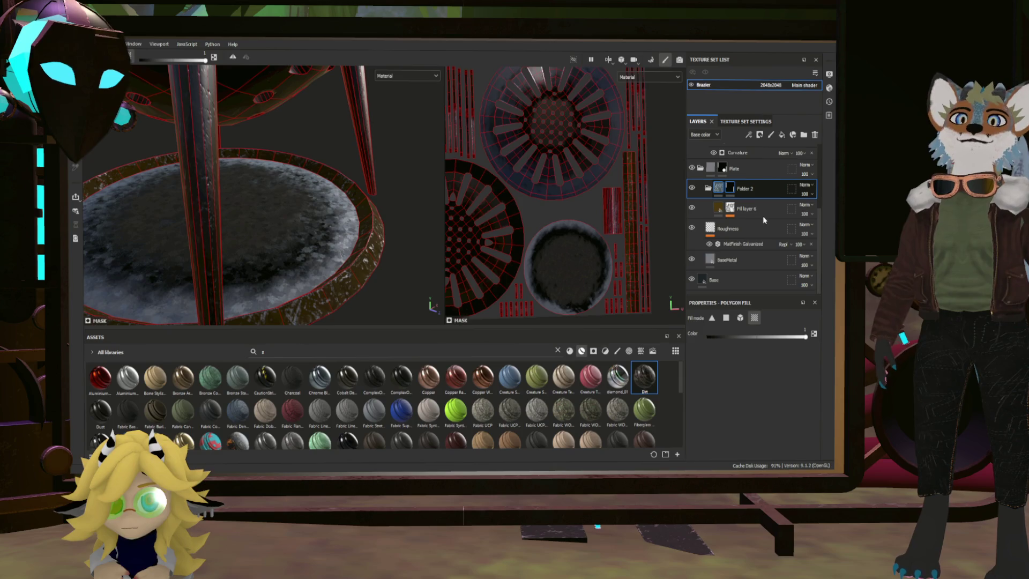
{"action": "left_click", "coordinate": [753, 317]}
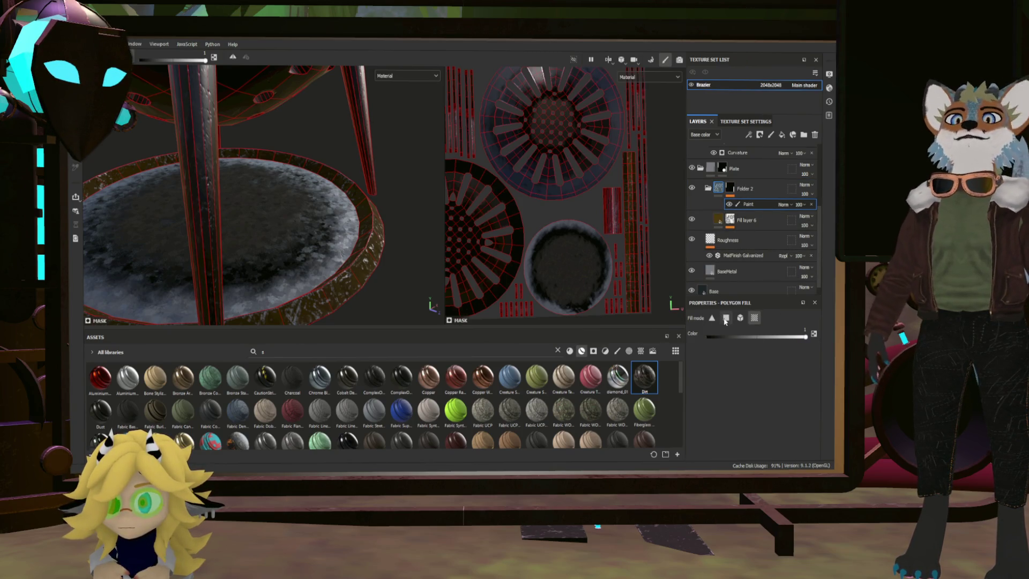
Step: Paint Folder 2's mask around the plate rim with a size 8.44 brush
{"action": "key", "text": "1"}
{"action": "scroll", "coordinate": [573, 236], "scroll_direction": "up", "scroll_amount": 5}
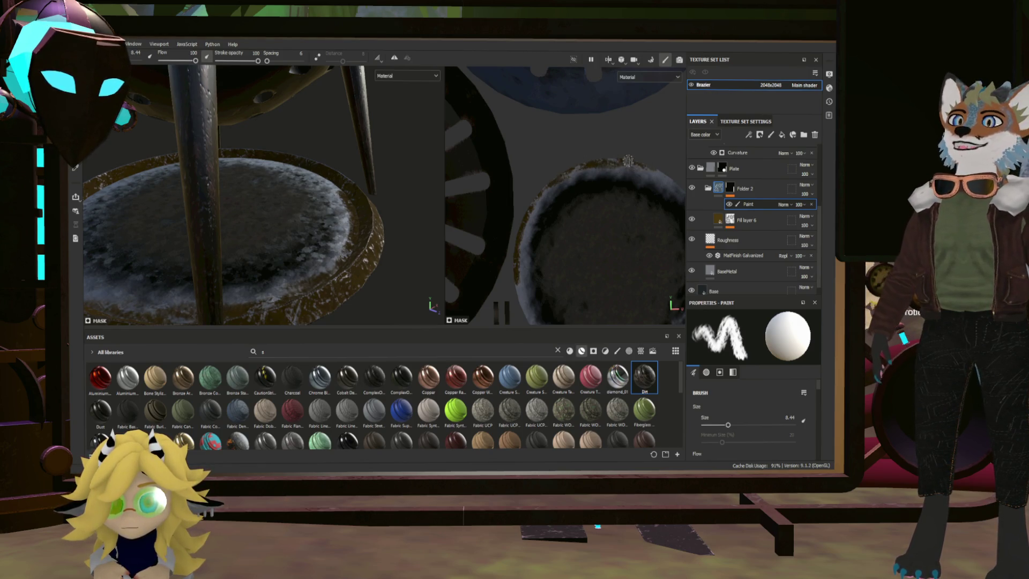
{"action": "key", "text": "f"}
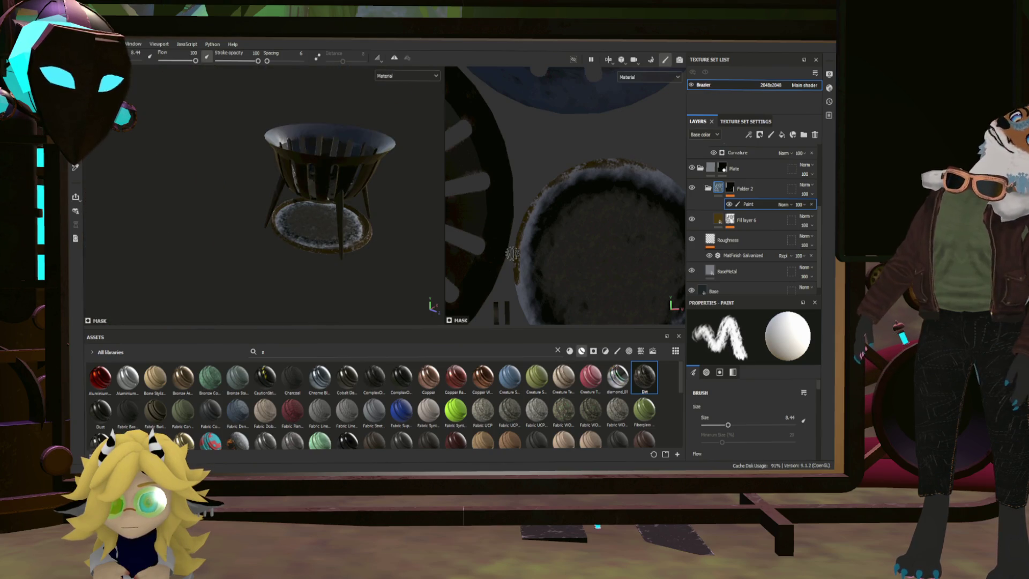
{"action": "scroll", "coordinate": [654, 272], "scroll_direction": "up", "scroll_amount": 2}
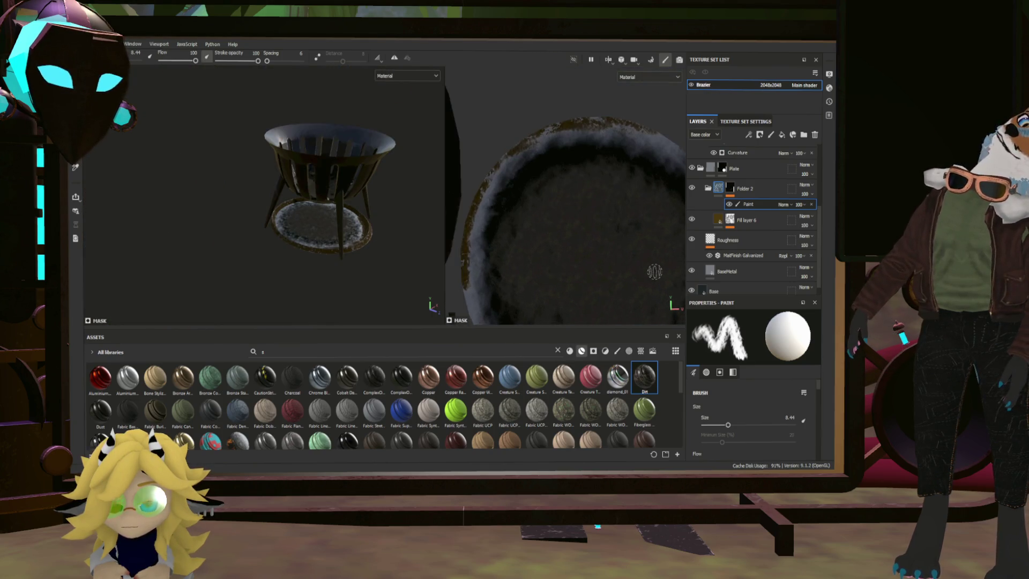
{"action": "middle_click_drag", "start_coordinate": [651, 252], "coordinate": [584, 228]}
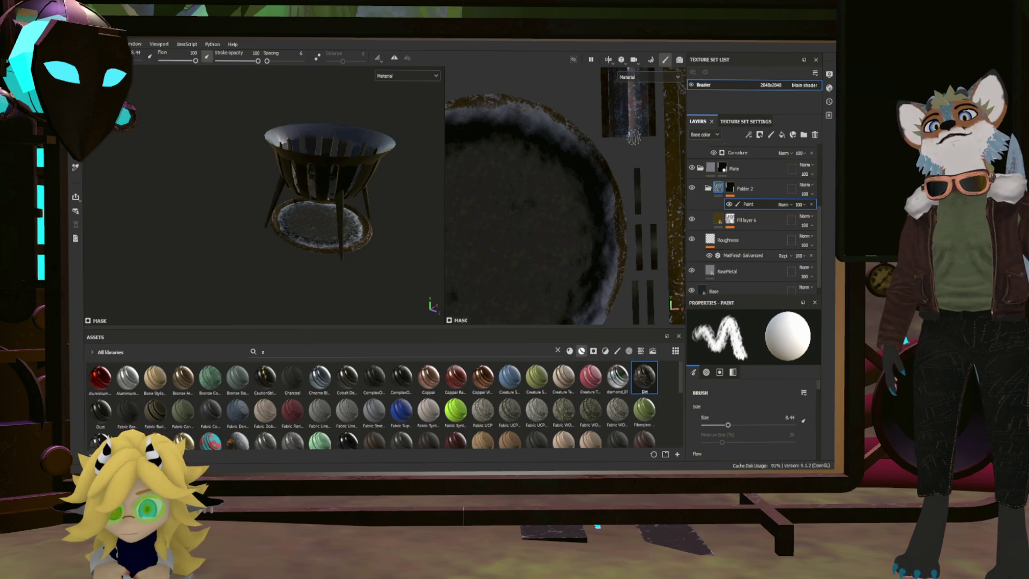
{"action": "scroll", "coordinate": [633, 138], "scroll_direction": "down", "scroll_amount": 5}
{"action": "scroll", "coordinate": [565, 233], "scroll_direction": "up", "scroll_amount": 5}
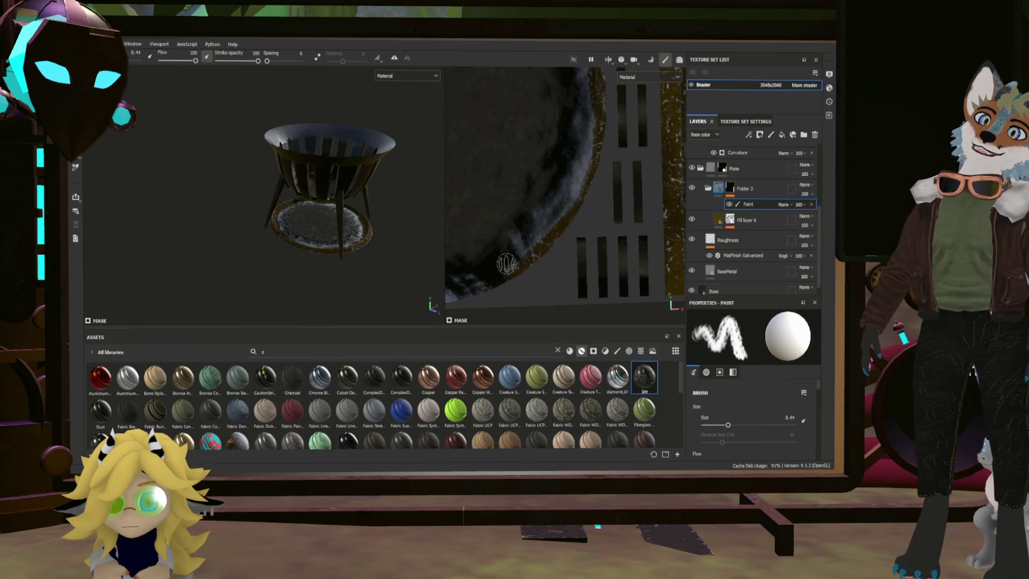
{"action": "scroll", "coordinate": [504, 261], "scroll_direction": "down", "scroll_amount": 4}
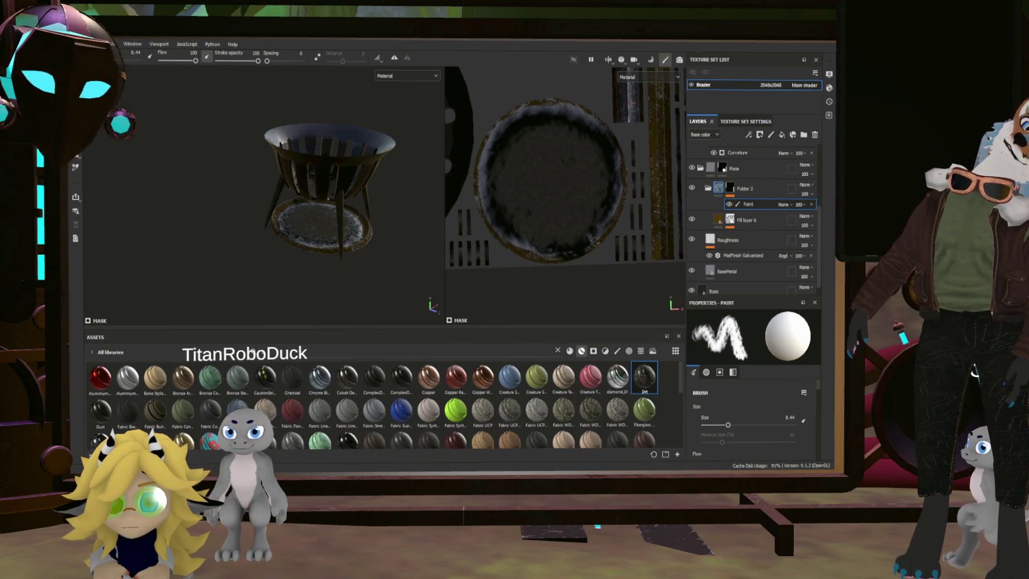
{"action": "scroll", "coordinate": [394, 223], "scroll_direction": "up", "scroll_amount": 5}
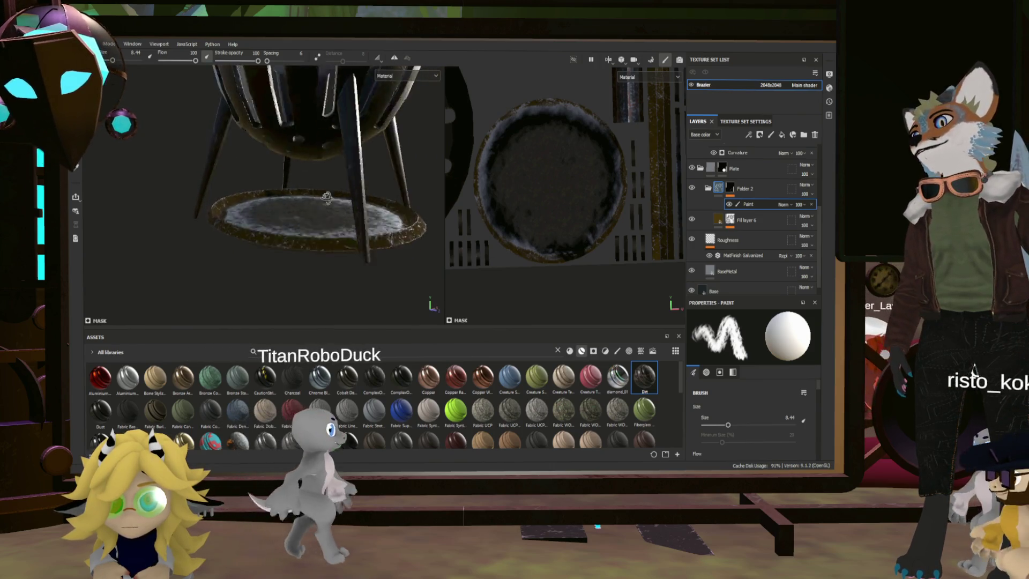
{"action": "scroll", "coordinate": [394, 223], "scroll_direction": "down", "scroll_amount": 10}
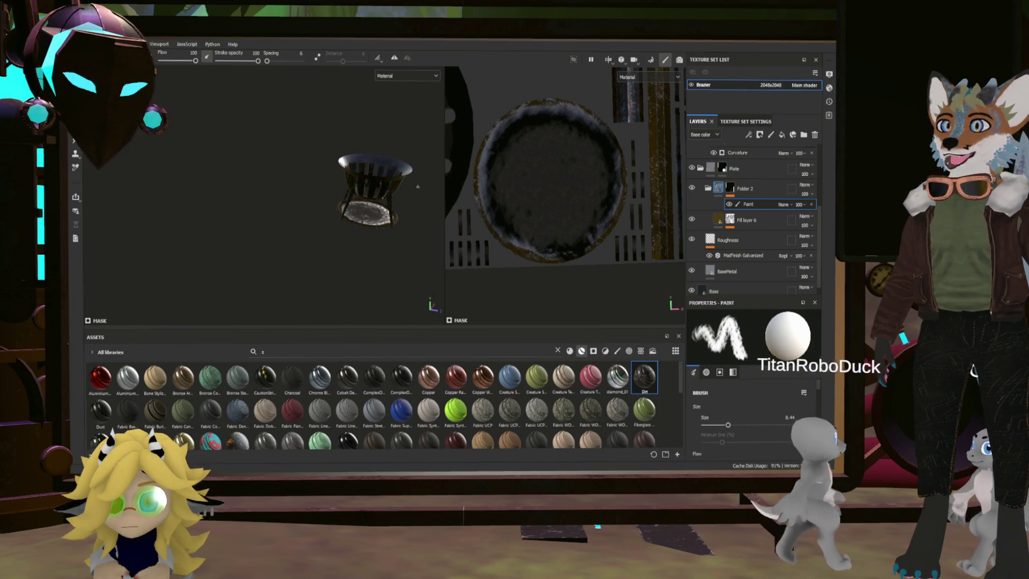
{"action": "scroll", "coordinate": [324, 201], "scroll_direction": "up", "scroll_amount": 6}
{"action": "mouse_move", "coordinate": [400, 132]}
{"action": "left_mouse_down", "text": "alt"}
{"action": "mouse_move", "coordinate": [256, 173]}
{"action": "mouse_move", "coordinate": [345, 179]}
{"action": "mouse_move", "coordinate": [327, 182]}
{"action": "mouse_move", "coordinate": [197, 155]}
{"action": "mouse_move", "coordinate": [390, 272]}
{"action": "mouse_move", "coordinate": [443, 276]}
{"action": "mouse_move", "coordinate": [374, 200]}
{"action": "mouse_move", "coordinate": [382, 204]}
{"action": "left_mouse_up", "text": "alt"}
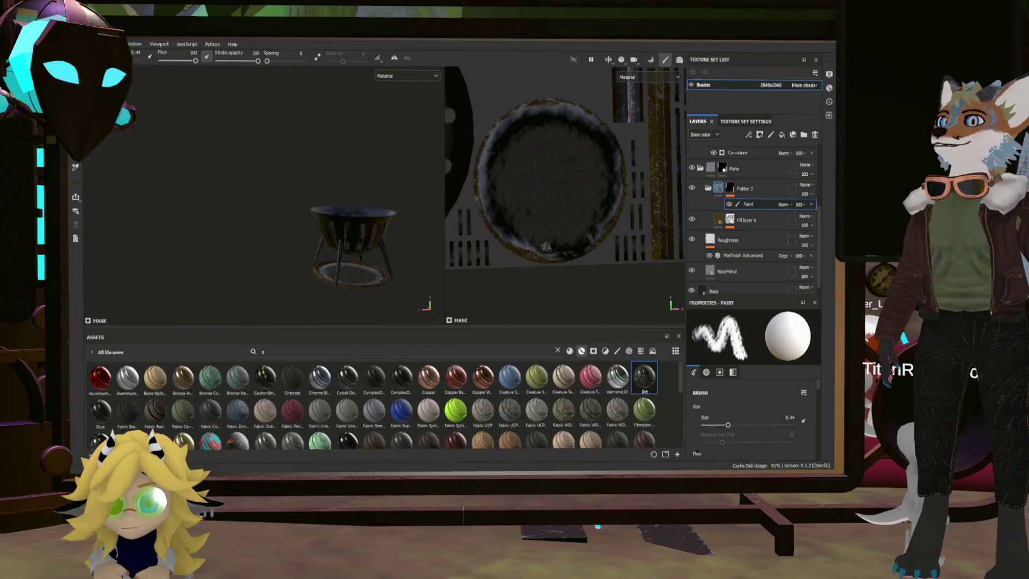
{"action": "scroll", "coordinate": [546, 247], "scroll_direction": "down", "scroll_amount": 5}
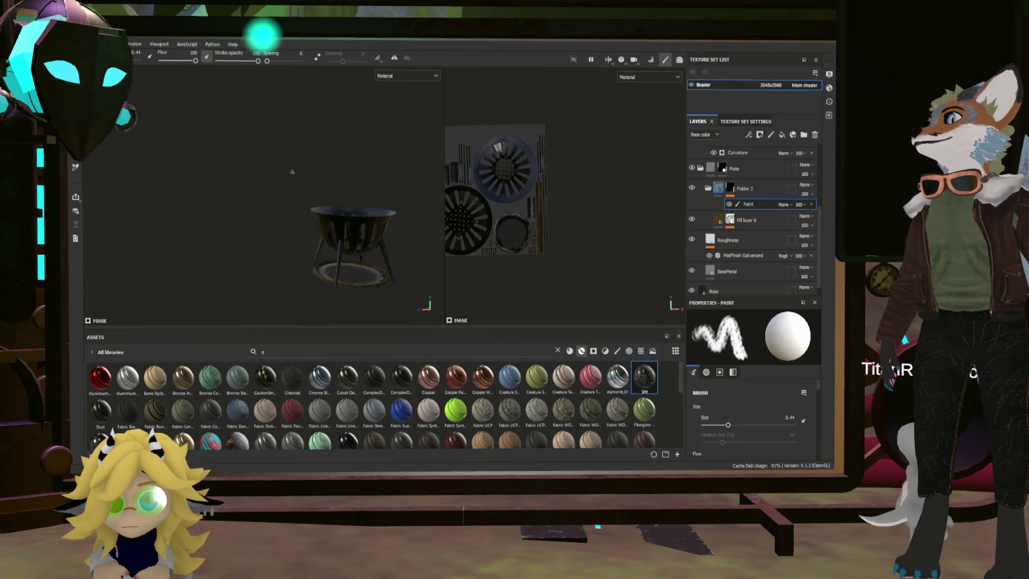
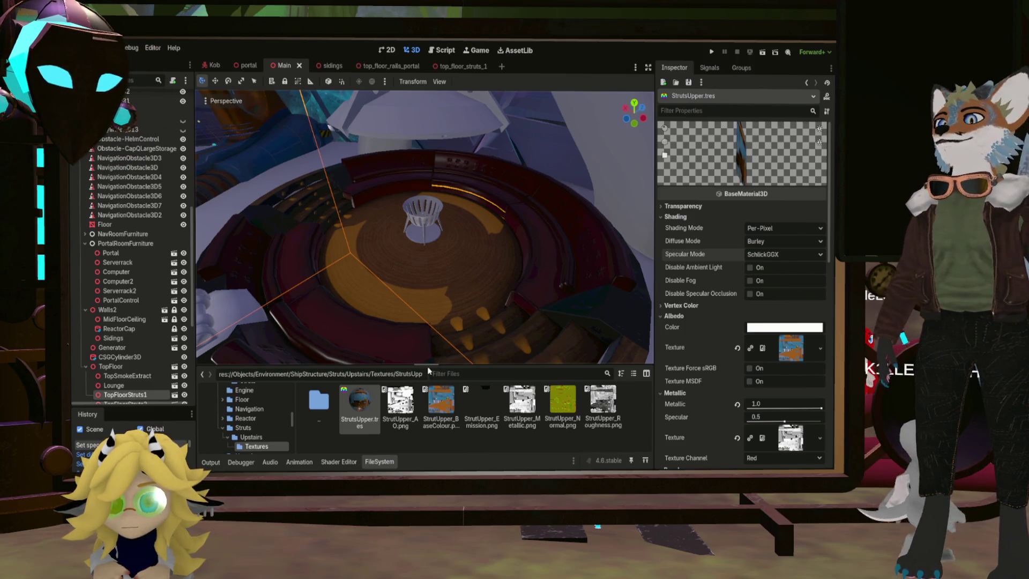
Step: Go up to ShipStructure in the FileSystem dock, then into Upstairs > Brazier > Texture
{"action": "double_click", "coordinate": [316, 401]}
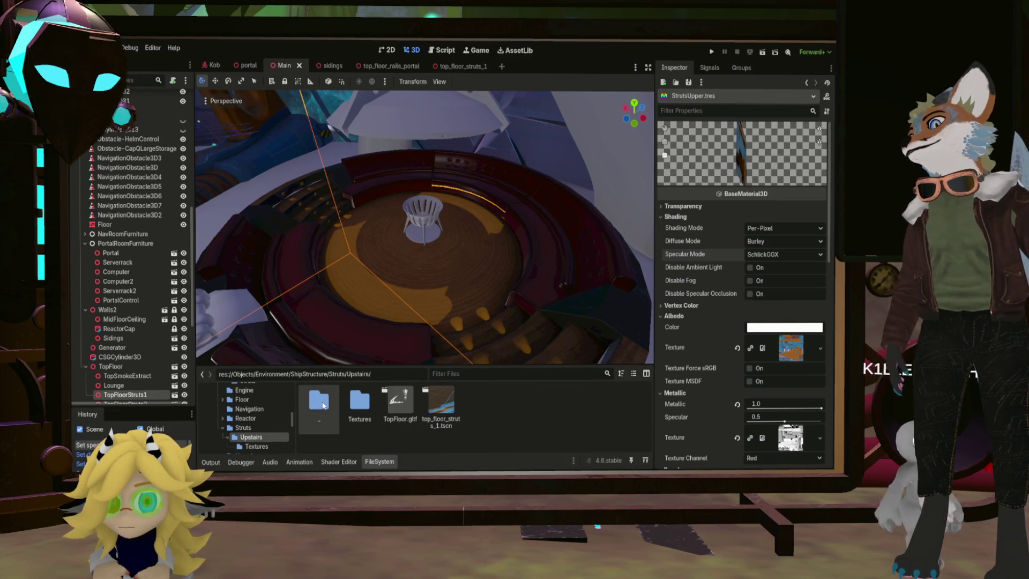
{"action": "double_click", "coordinate": [316, 405]}
{"action": "double_click", "coordinate": [320, 403]}
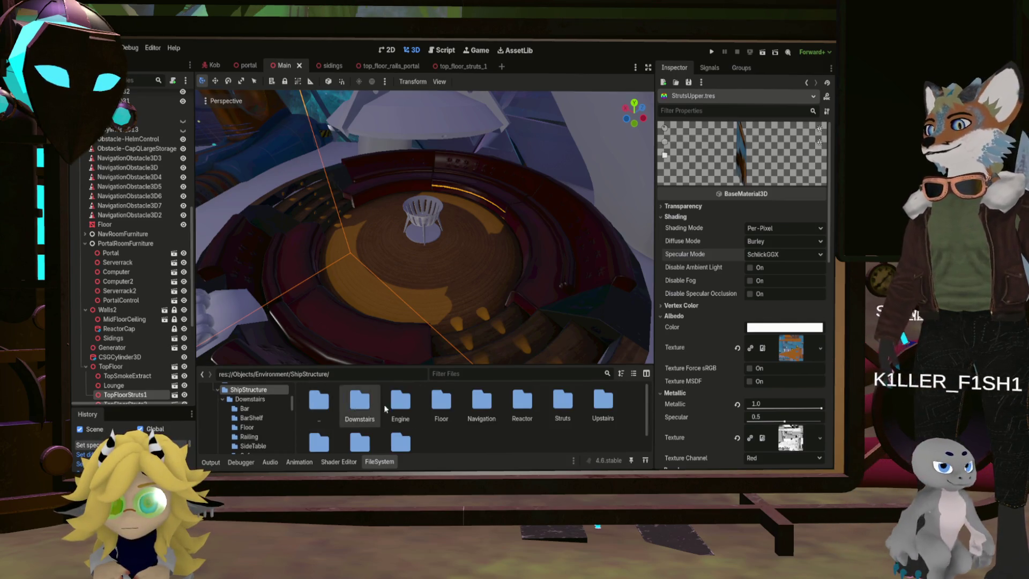
{"action": "scroll", "coordinate": [531, 415], "scroll_direction": "down", "scroll_amount": 1}
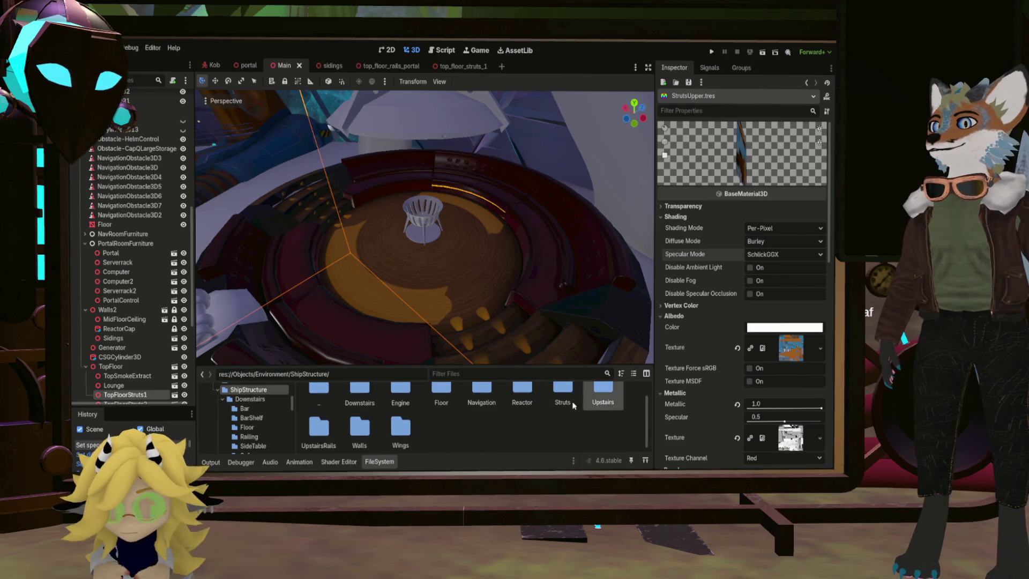
{"action": "double_click", "coordinate": [602, 398]}
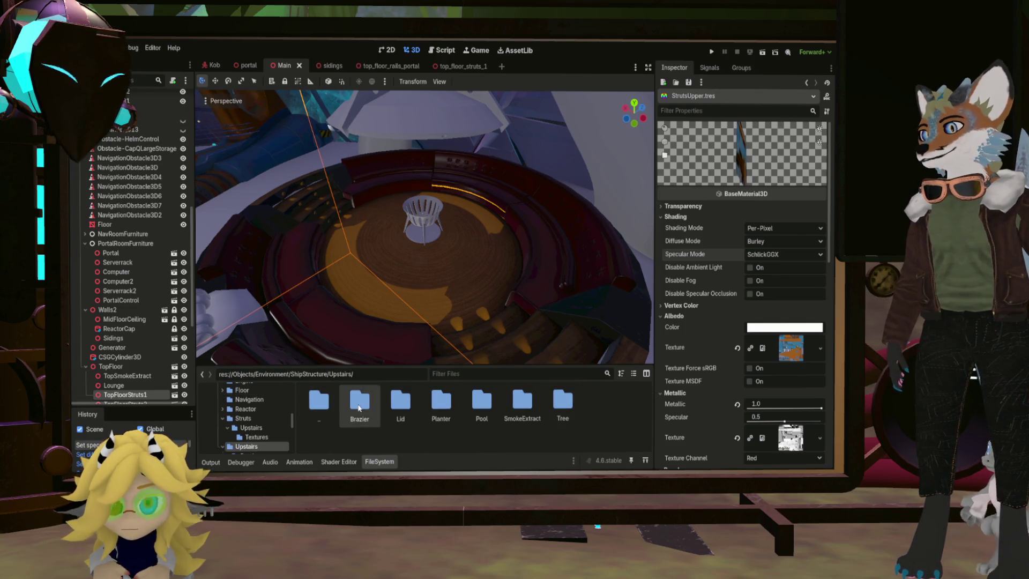
{"action": "double_click", "coordinate": [358, 403]}
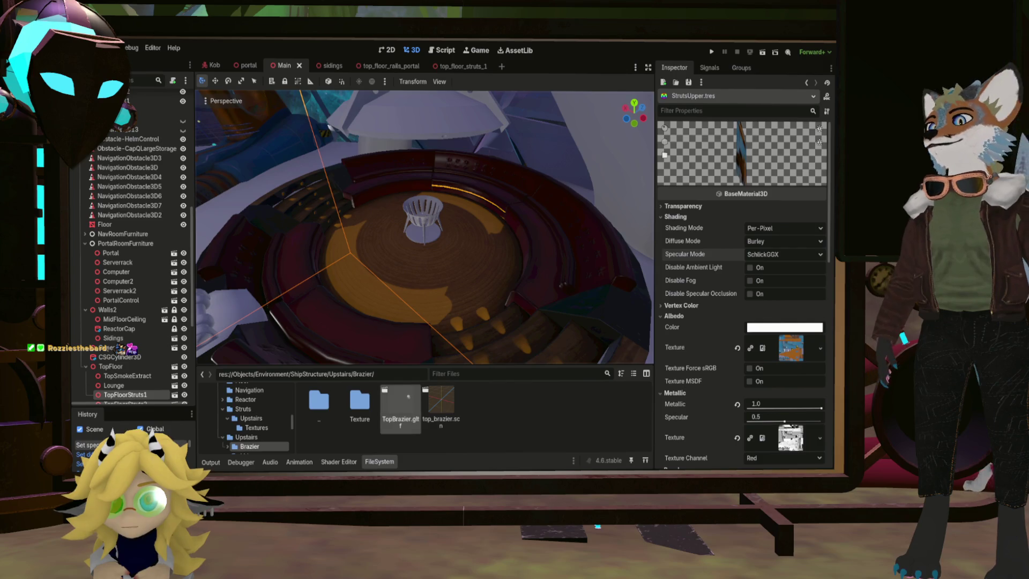
{"action": "double_click", "coordinate": [359, 402]}
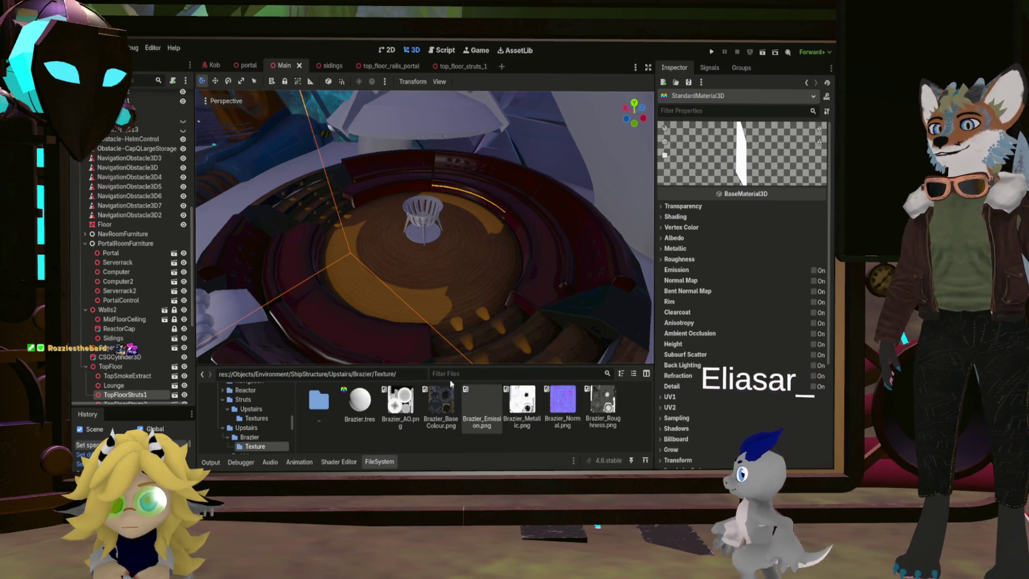
Step: Assign Brazier_BaseColour, Brazier_Metallic and Brazier_Roughness PNGs to Brazier.tres's albedo, metallic and roughness slots
{"action": "left_click", "coordinate": [359, 401]}
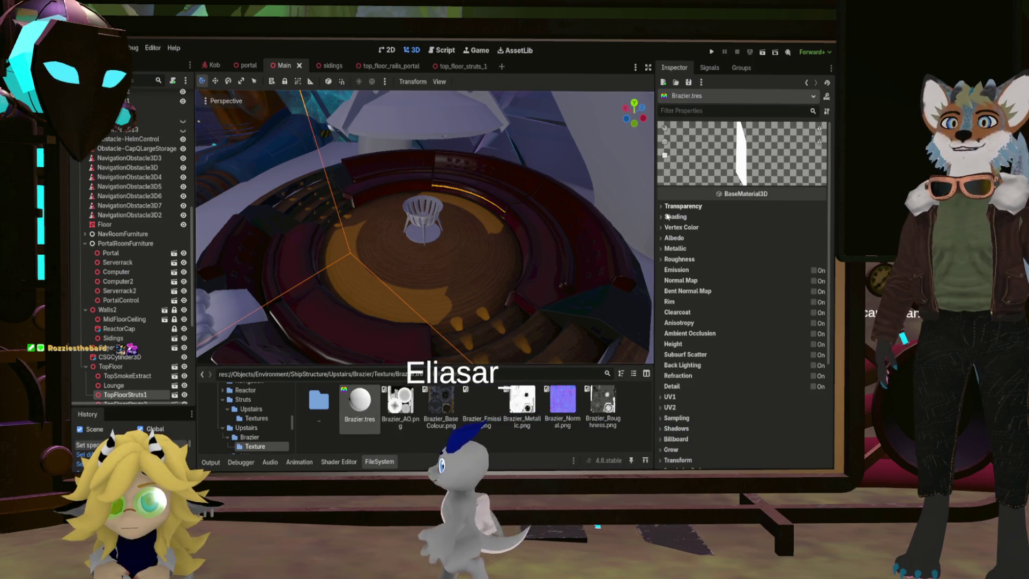
{"action": "left_click", "coordinate": [674, 238]}
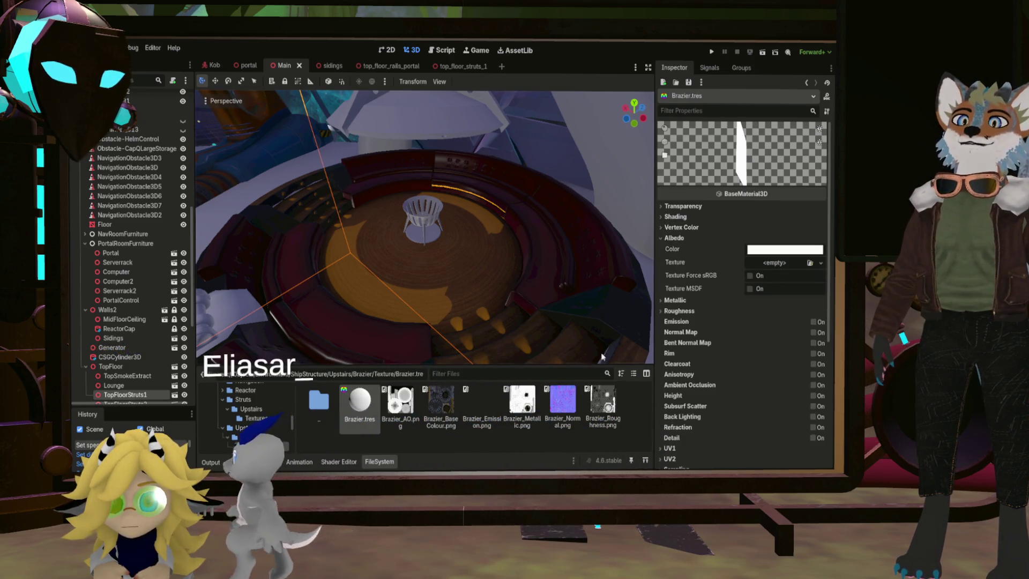
{"action": "mouse_move", "coordinate": [438, 413]}
{"action": "left_mouse_down"}
{"action": "mouse_move", "coordinate": [723, 262]}
{"action": "mouse_move", "coordinate": [768, 269]}
{"action": "left_mouse_up"}
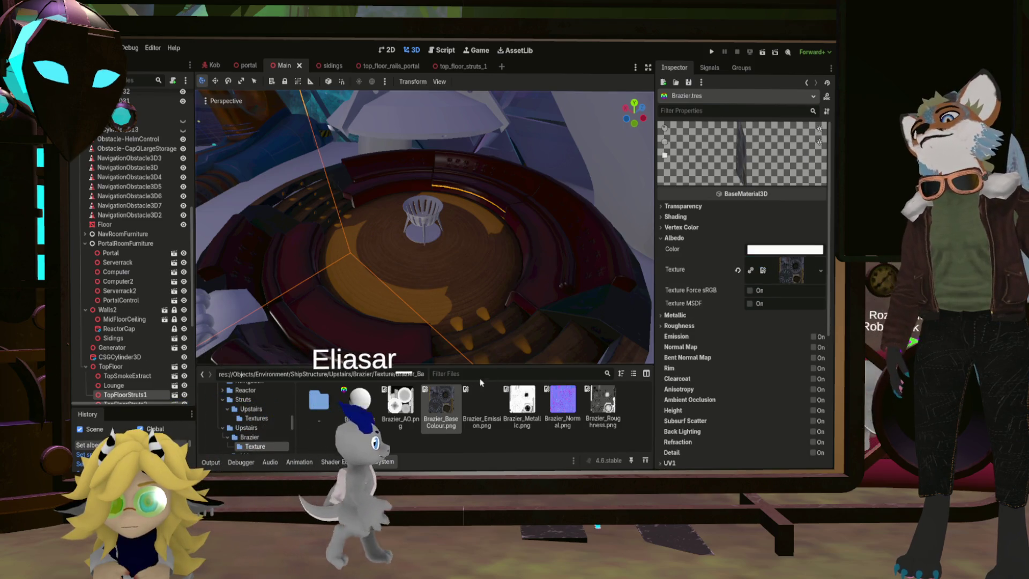
{"action": "left_click", "coordinate": [665, 316]}
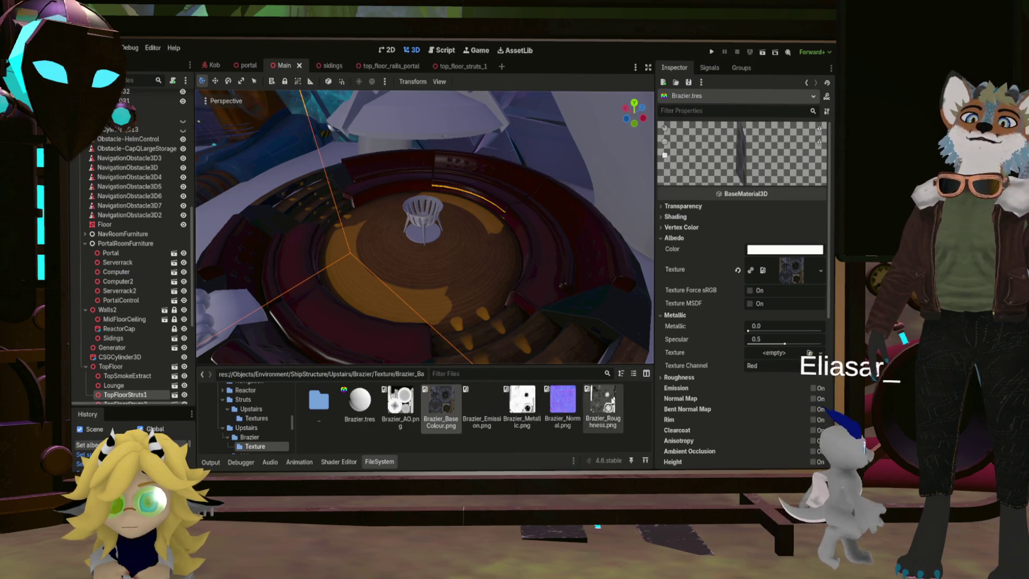
{"action": "left_click", "coordinate": [515, 408]}
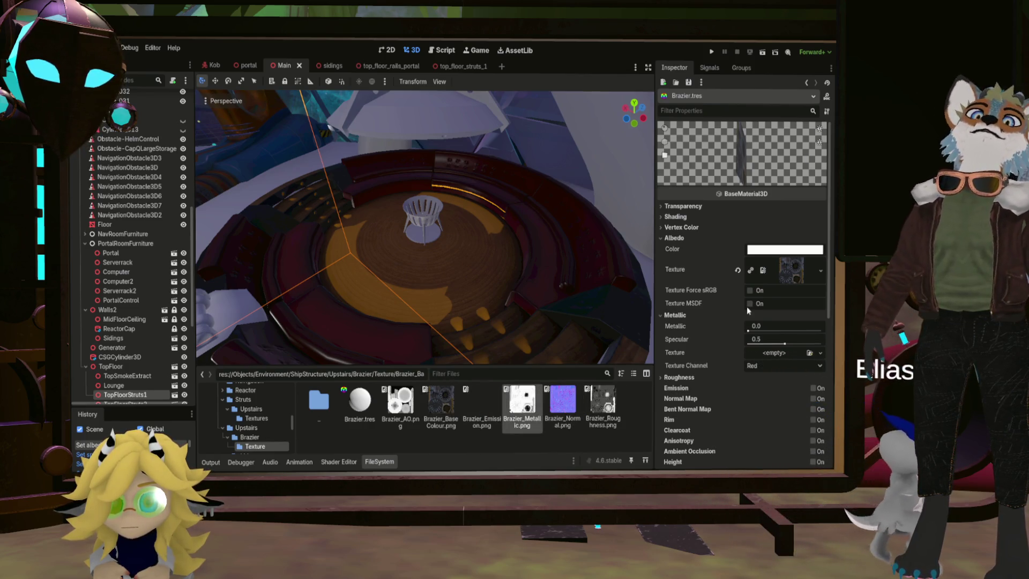
{"action": "left_click_drag", "start_coordinate": [761, 356], "coordinate": [760, 355]}
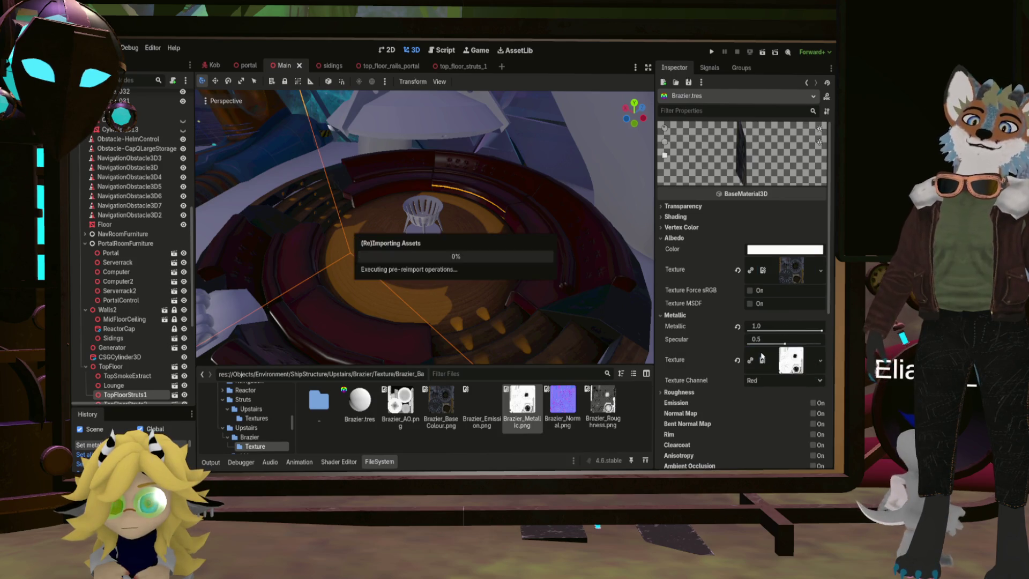
{"action": "scroll", "coordinate": [679, 319], "scroll_direction": "down", "scroll_amount": 3}
{"action": "left_click", "coordinate": [665, 265]}
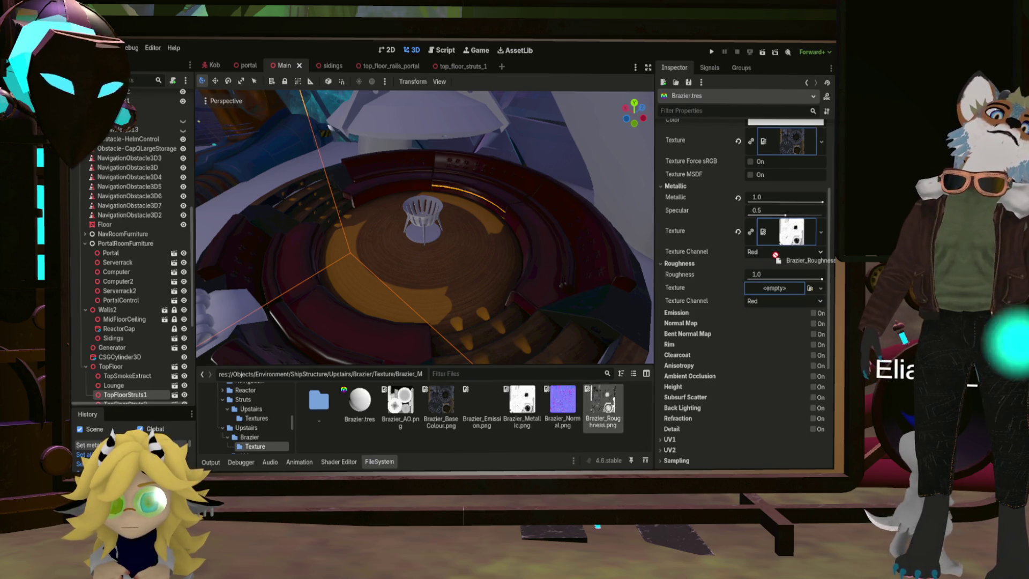
{"action": "left_click_drag", "start_coordinate": [775, 295], "coordinate": [776, 292]}
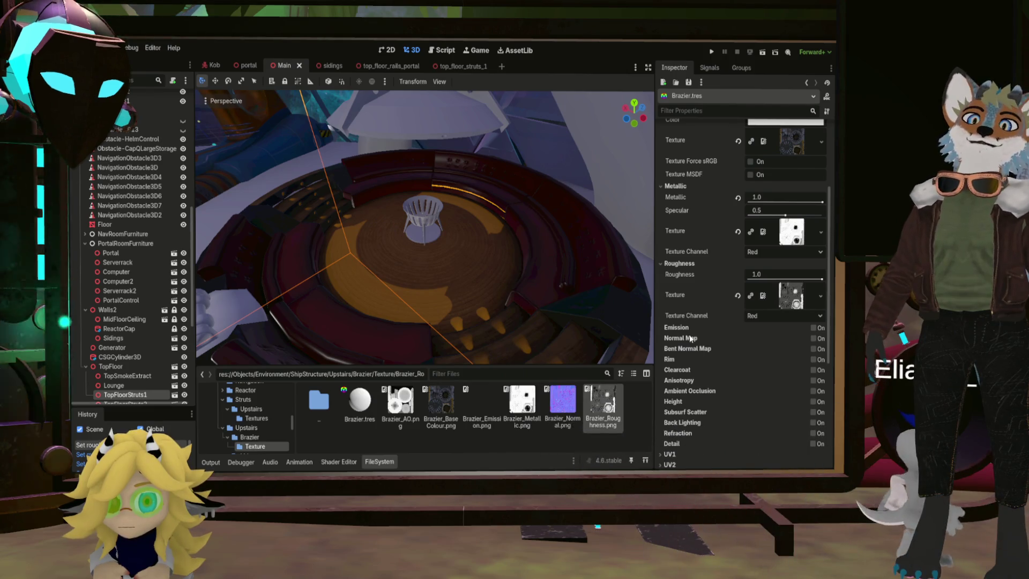
Step: Enable Normal Map and Ambient Occlusion, assigning Brazier_Normal.png and Brazier_AO.png
{"action": "left_click", "coordinate": [813, 339]}
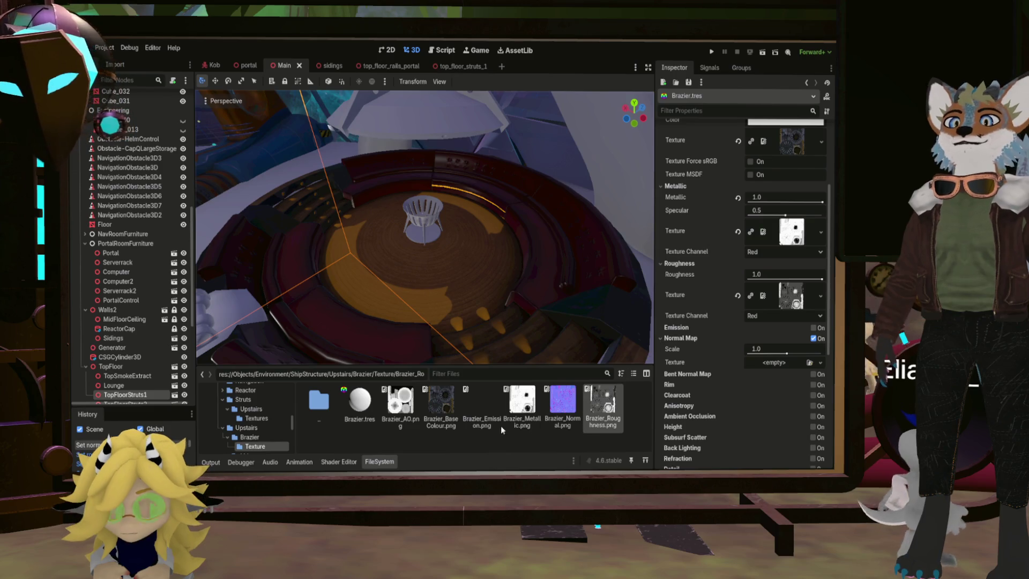
{"action": "left_click_drag", "start_coordinate": [563, 404], "coordinate": [776, 364]}
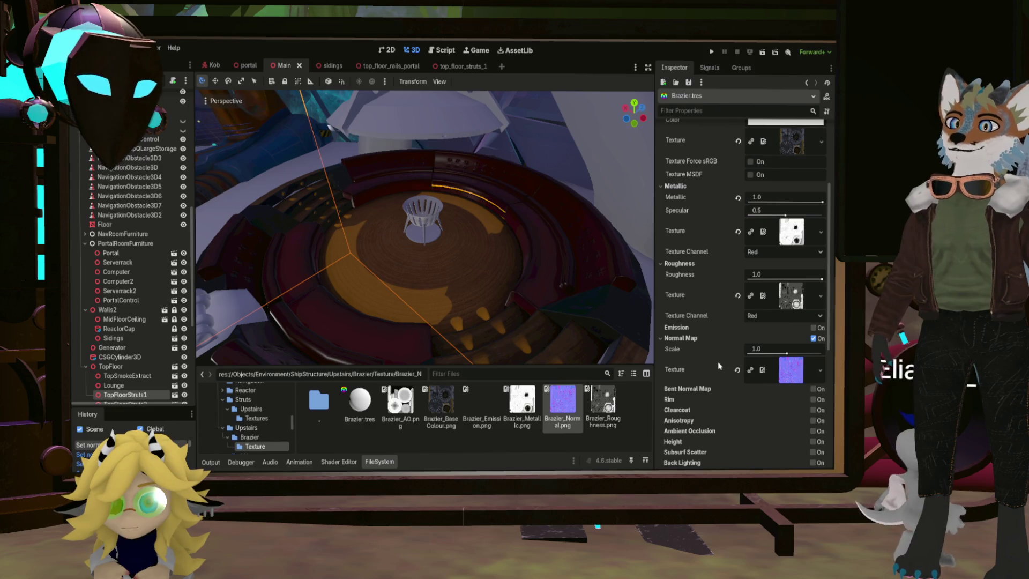
{"action": "scroll", "coordinate": [767, 422], "scroll_direction": "down", "scroll_amount": 2}
{"action": "left_click", "coordinate": [814, 388]}
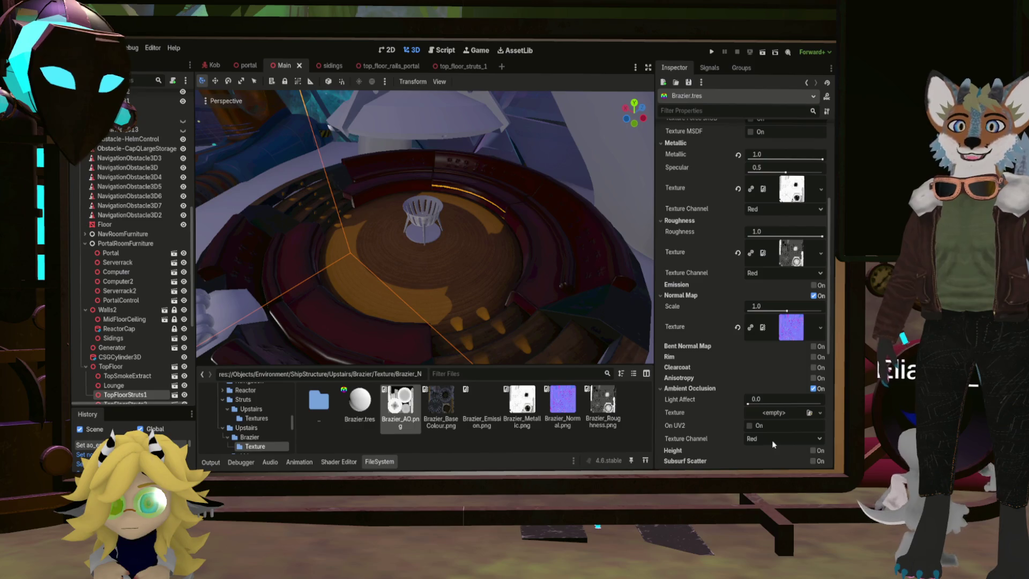
{"action": "left_click_drag", "start_coordinate": [400, 403], "coordinate": [770, 417]}
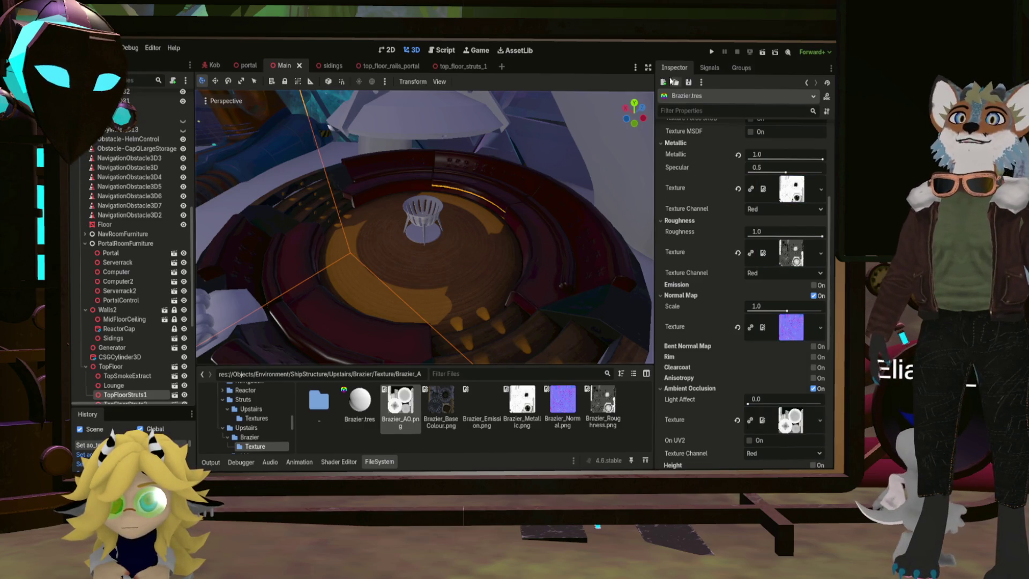
Step: Open top_brazier.scn and set Brazier.tres as the Brazier mesh's Surface Material Override 0
{"action": "double_click", "coordinate": [329, 407]}
{"action": "double_click", "coordinate": [440, 397]}
{"action": "double_click", "coordinate": [360, 402]}
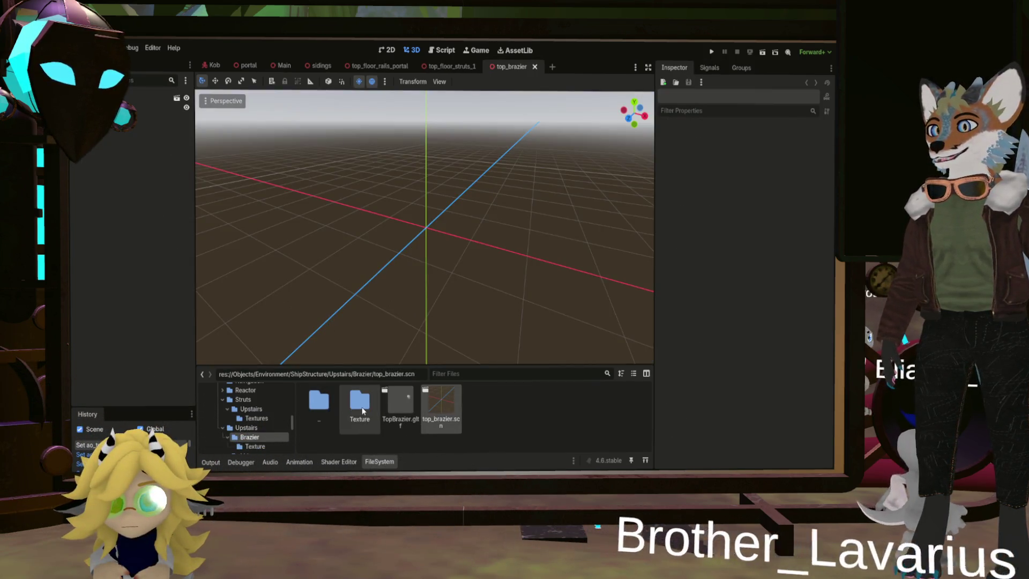
{"action": "scroll", "coordinate": [400, 239], "scroll_direction": "down", "scroll_amount": 10}
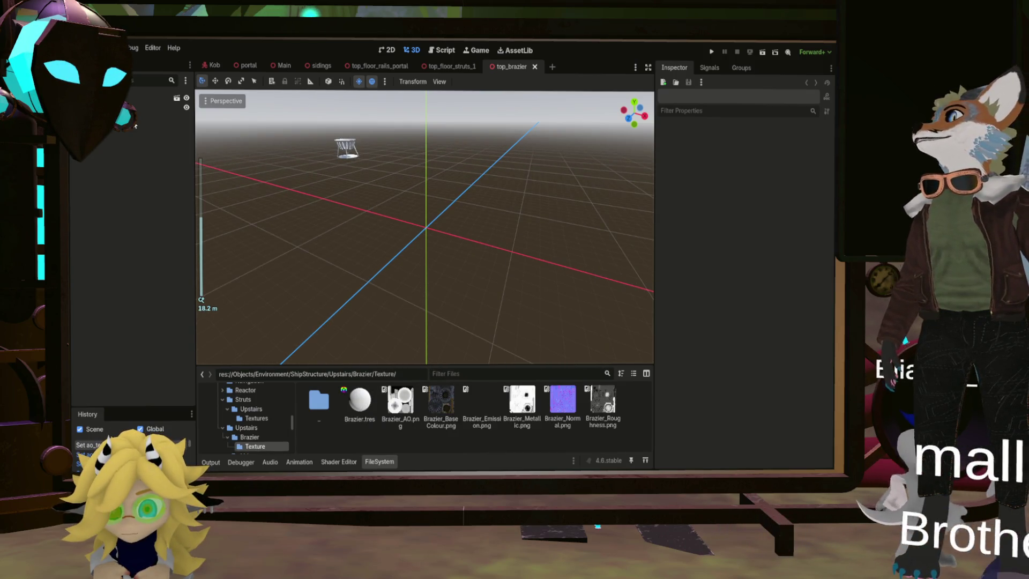
{"action": "left_click", "coordinate": [141, 107]}
{"action": "left_click", "coordinate": [665, 179]}
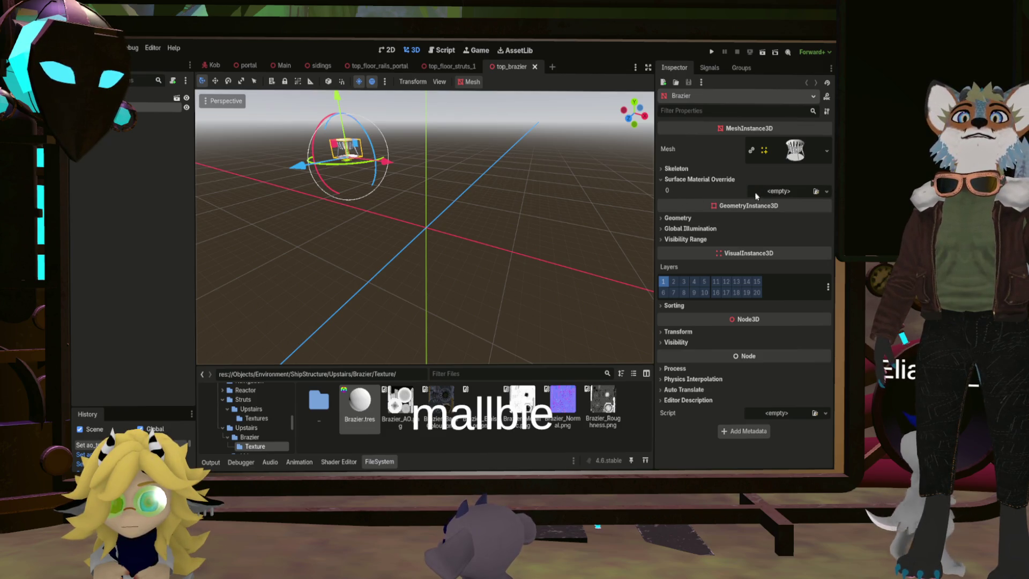
{"action": "mouse_move", "coordinate": [360, 402]}
{"action": "left_mouse_down"}
{"action": "mouse_move", "coordinate": [781, 202]}
{"action": "mouse_move", "coordinate": [774, 192]}
{"action": "left_mouse_up"}
Step: Orbit to check the textured brazier and save the top_brazier scene with Ctrl+S
{"action": "scroll", "coordinate": [298, 149], "scroll_direction": "up", "scroll_amount": 3}
{"action": "mouse_move", "coordinate": [296, 149]}
{"action": "middle_mouse_down"}
{"action": "mouse_move", "coordinate": [359, 171]}
{"action": "mouse_move", "coordinate": [345, 185]}
{"action": "mouse_move", "coordinate": [375, 203]}
{"action": "mouse_move", "coordinate": [461, 226]}
{"action": "middle_mouse_up"}
{"action": "scroll", "coordinate": [346, 188], "scroll_direction": "down", "scroll_amount": 2}
{"action": "scroll", "coordinate": [346, 188], "scroll_direction": "up", "scroll_amount": 3}
{"action": "scroll", "coordinate": [466, 220], "scroll_direction": "down", "scroll_amount": 10}
{"action": "key", "text": "ctrl+s"}
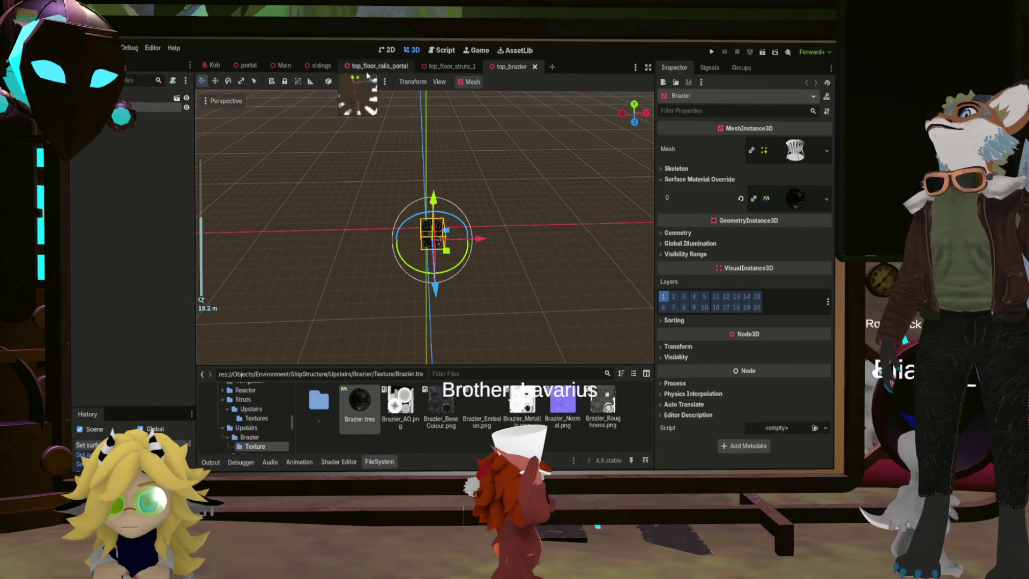
{"action": "left_click", "coordinate": [283, 65]}
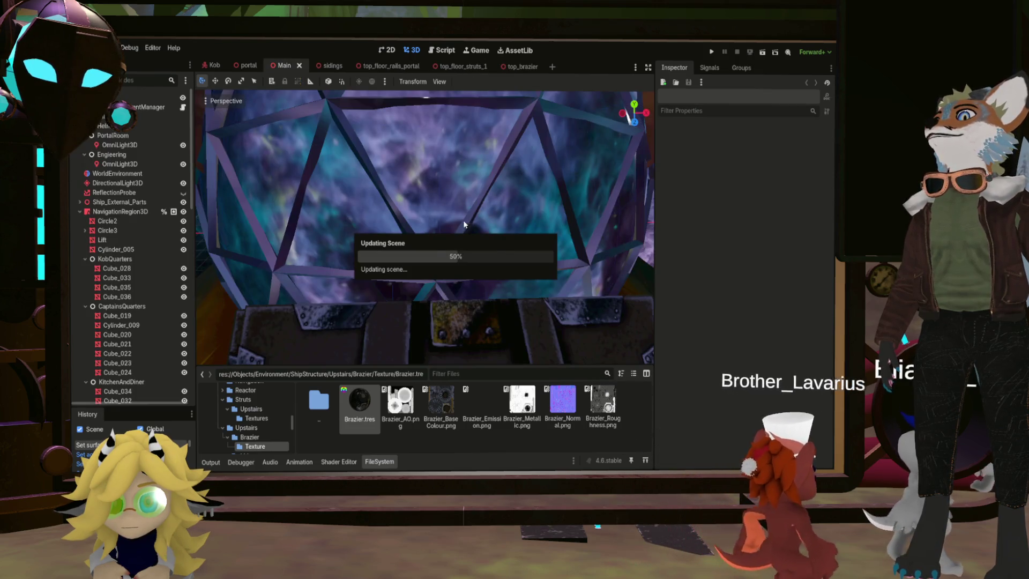
{"action": "scroll", "coordinate": [429, 232], "scroll_direction": "up", "scroll_amount": 4}
{"action": "scroll", "coordinate": [433, 239], "scroll_direction": "down", "scroll_amount": 4}
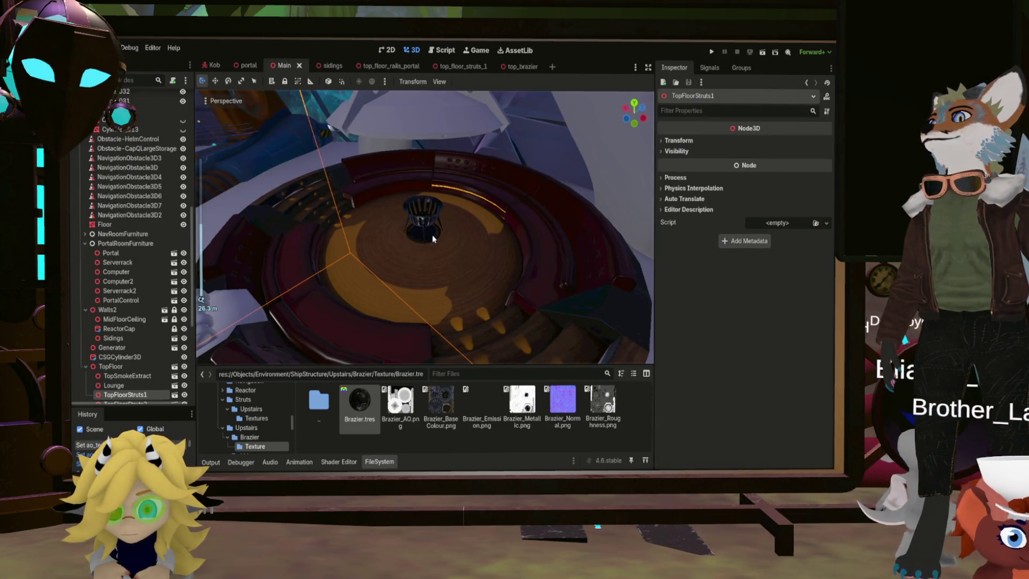
{"action": "scroll", "coordinate": [433, 239], "scroll_direction": "up", "scroll_amount": 4}
{"action": "middle_click_drag", "start_coordinate": [431, 237], "coordinate": [432, 203]}
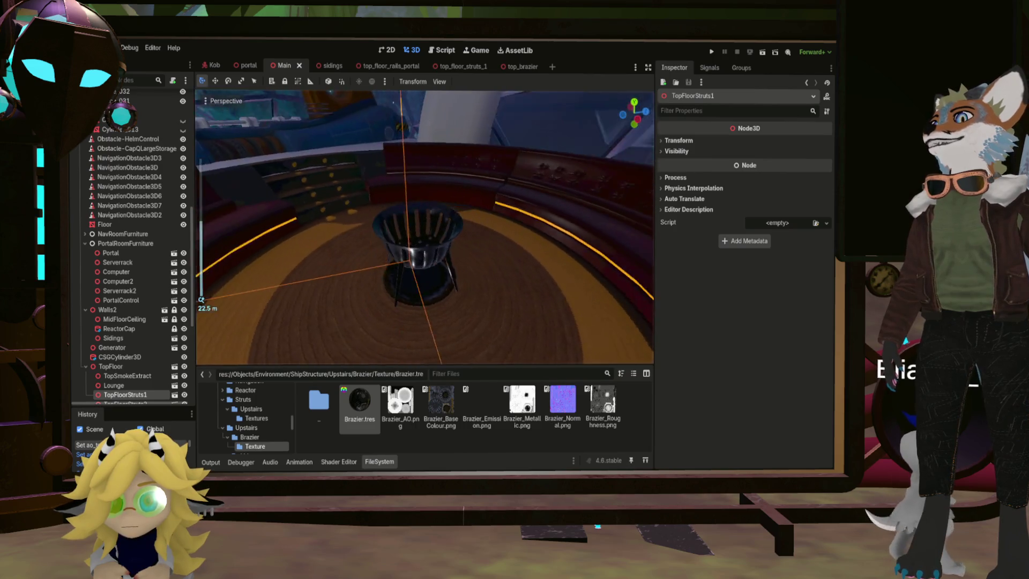
{"action": "scroll", "coordinate": [431, 225], "scroll_direction": "up", "scroll_amount": 3}
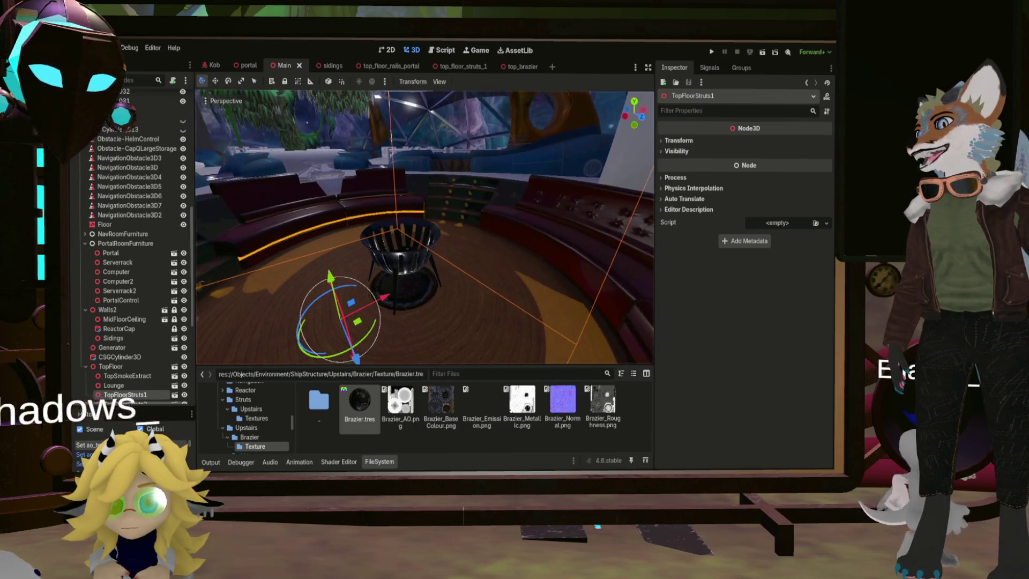
{"action": "mouse_move", "coordinate": [431, 225]}
{"action": "middle_mouse_down"}
{"action": "mouse_move", "coordinate": [431, 263]}
{"action": "mouse_move", "coordinate": [432, 209]}
{"action": "mouse_move", "coordinate": [303, 209]}
{"action": "middle_mouse_up"}
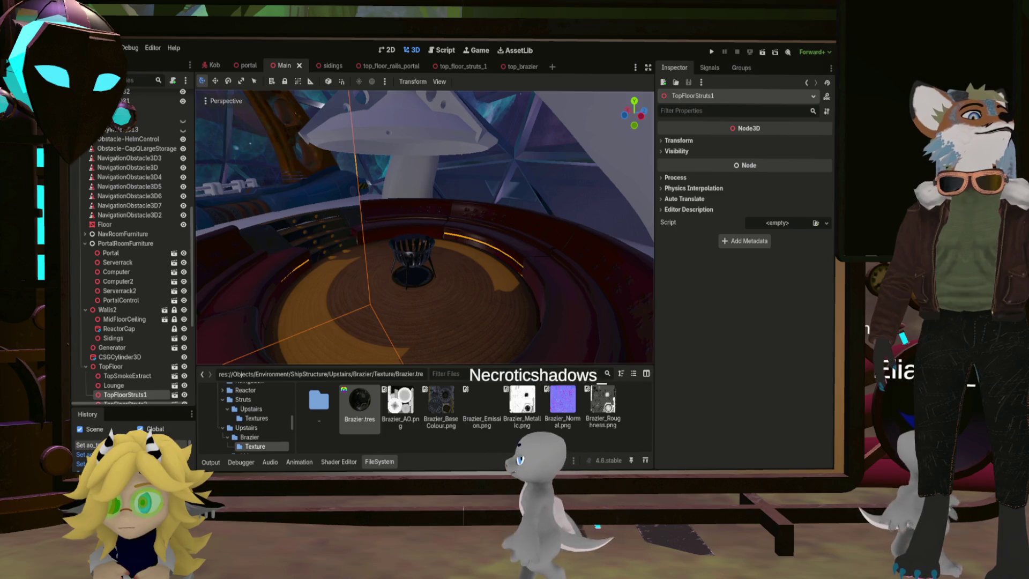
{"action": "scroll", "coordinate": [424, 227], "scroll_direction": "up", "scroll_amount": 3}
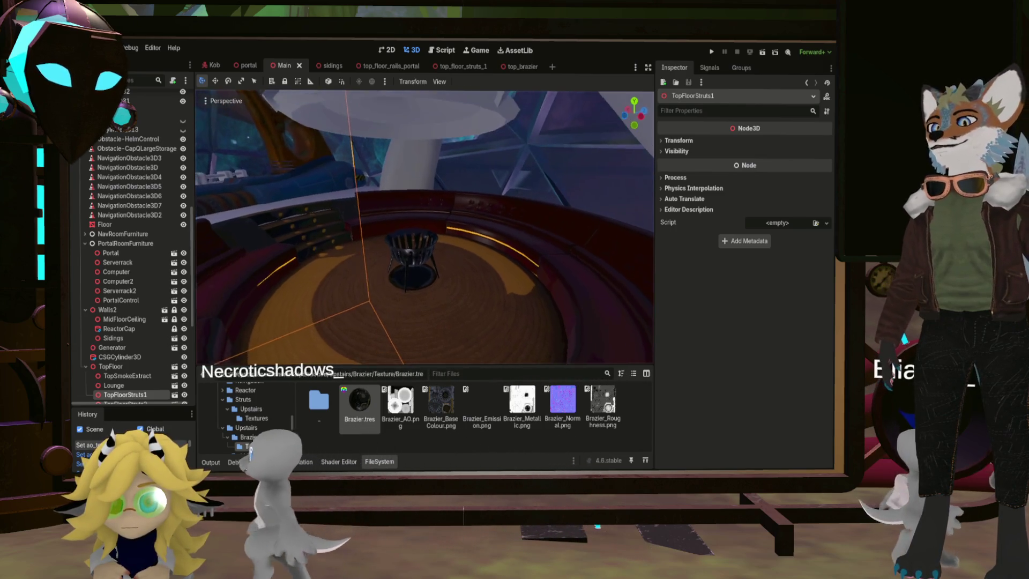
{"action": "middle_click_drag", "start_coordinate": [424, 227], "coordinate": [375, 201]}
{"action": "scroll", "coordinate": [475, 279], "scroll_direction": "down", "scroll_amount": 5}
{"action": "mouse_move", "coordinate": [461, 257]}
{"action": "middle_mouse_down"}
{"action": "mouse_move", "coordinate": [474, 278]}
{"action": "mouse_move", "coordinate": [471, 268]}
{"action": "mouse_move", "coordinate": [466, 300]}
{"action": "mouse_move", "coordinate": [483, 276]}
{"action": "mouse_move", "coordinate": [429, 262]}
{"action": "mouse_move", "coordinate": [458, 260]}
{"action": "mouse_move", "coordinate": [445, 252]}
{"action": "mouse_move", "coordinate": [408, 274]}
{"action": "mouse_move", "coordinate": [394, 265]}
{"action": "mouse_move", "coordinate": [405, 249]}
{"action": "mouse_move", "coordinate": [375, 263]}
{"action": "middle_mouse_up"}
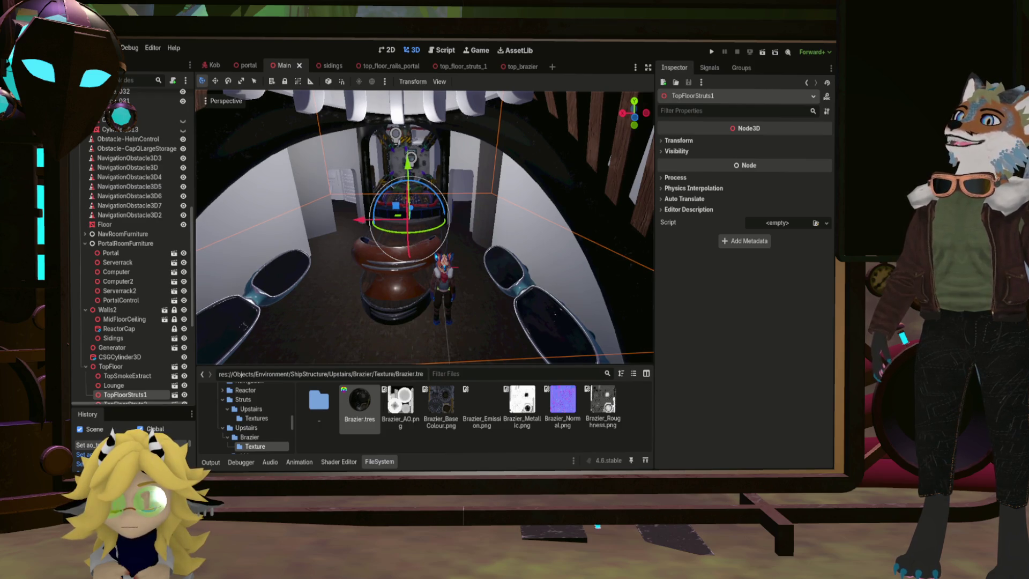
Step: Select TopPlanter in the viewport, fly around the brazier and brass strut, and focus it with F
{"action": "scroll", "coordinate": [423, 225], "scroll_direction": "up", "scroll_amount": 5}
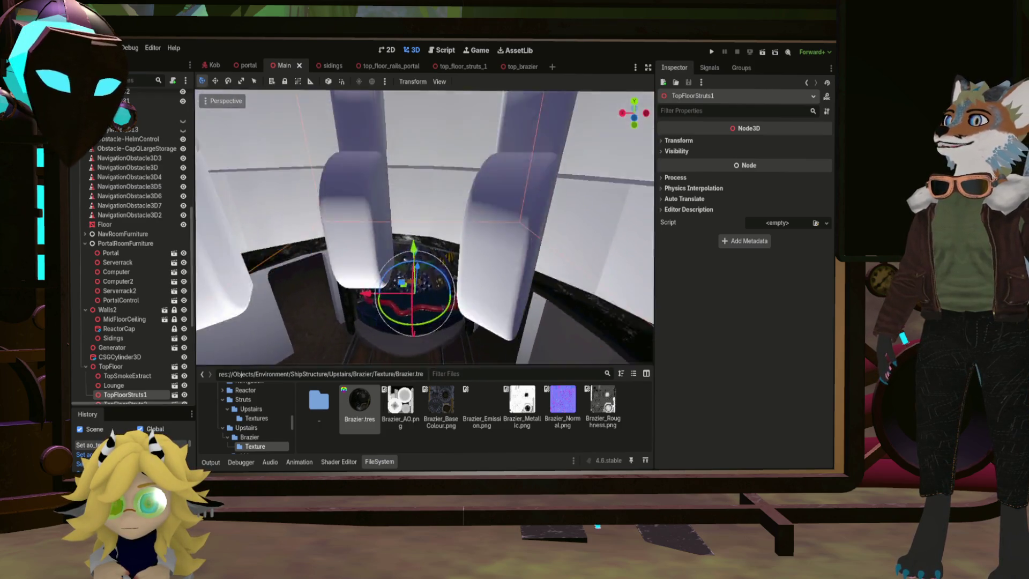
{"action": "mouse_move", "coordinate": [423, 225]}
{"action": "middle_mouse_down"}
{"action": "mouse_move", "coordinate": [370, 230]}
{"action": "mouse_move", "coordinate": [428, 229]}
{"action": "mouse_move", "coordinate": [343, 219]}
{"action": "mouse_move", "coordinate": [504, 261]}
{"action": "middle_mouse_up"}
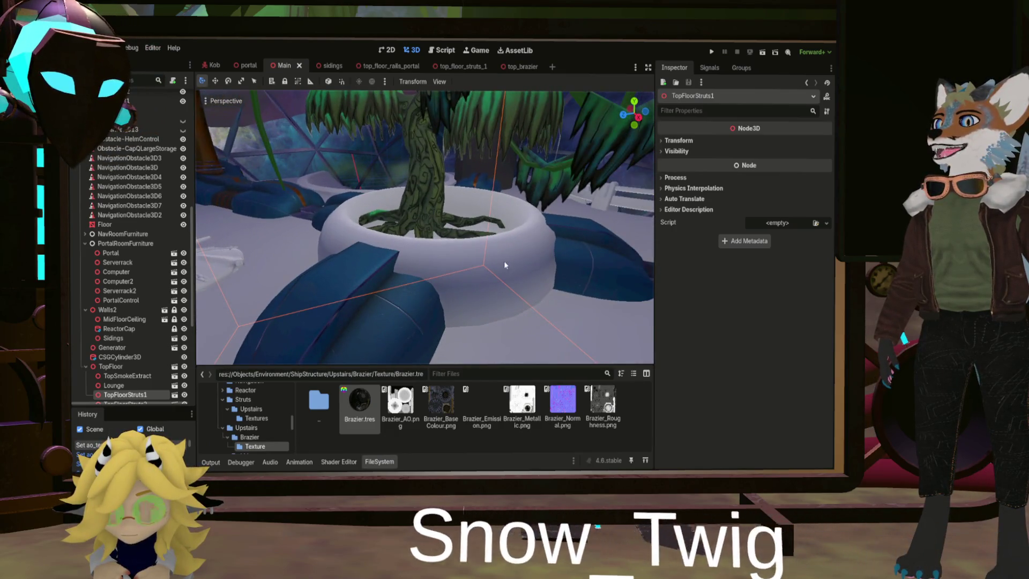
{"action": "left_click", "coordinate": [487, 287]}
{"action": "mouse_move", "coordinate": [509, 257]}
{"action": "middle_mouse_down"}
{"action": "mouse_move", "coordinate": [443, 130]}
{"action": "mouse_move", "coordinate": [517, 248]}
{"action": "middle_mouse_up"}
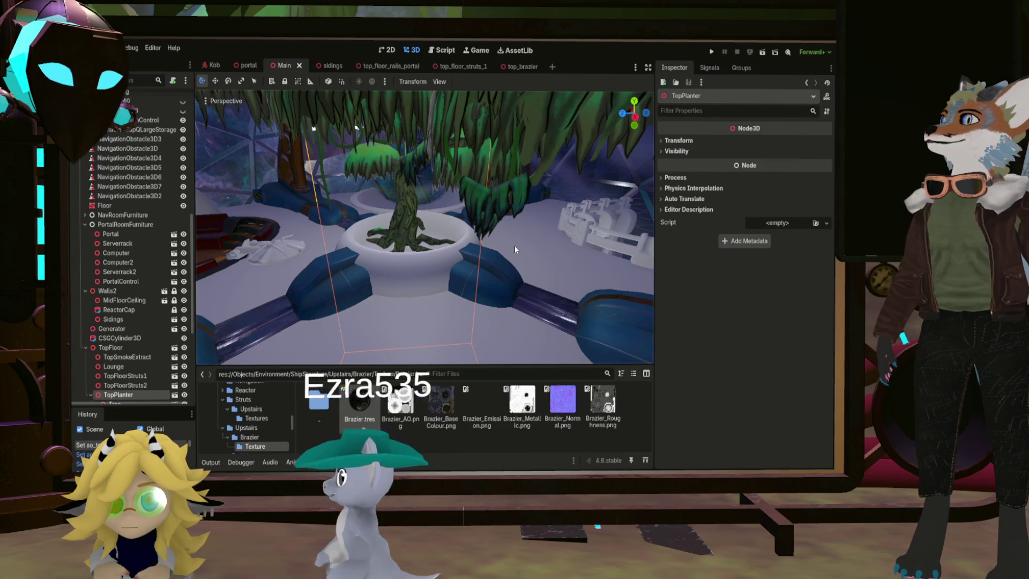
{"action": "mouse_move", "coordinate": [451, 263]}
{"action": "right_mouse_down"}
{"action": "mouse_move", "coordinate": [429, 252]}
{"action": "mouse_move", "coordinate": [445, 257]}
{"action": "mouse_move", "coordinate": [395, 279]}
{"action": "right_mouse_up"}
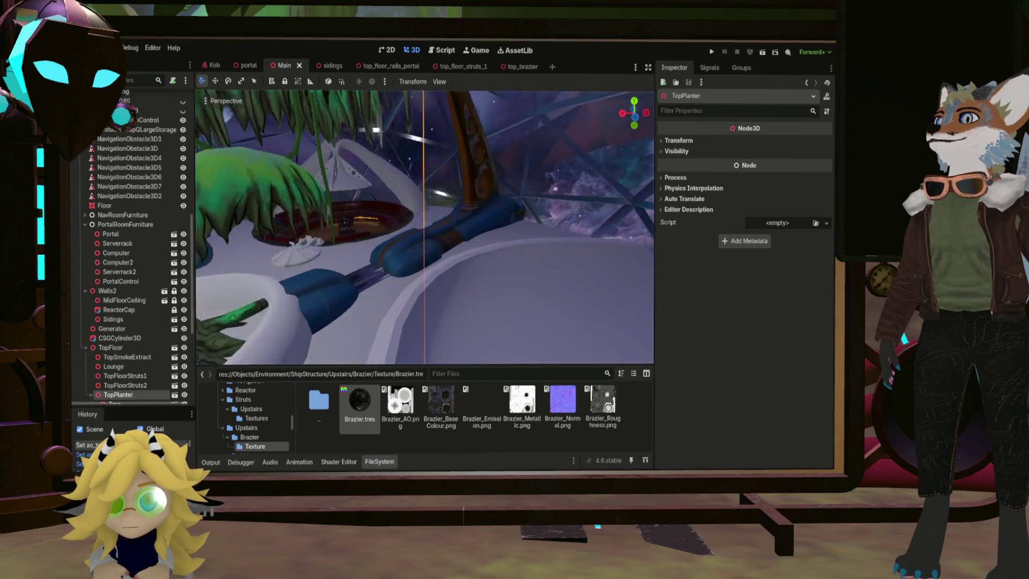
{"action": "right_click_drag", "start_coordinate": [395, 279], "coordinate": [389, 284]}
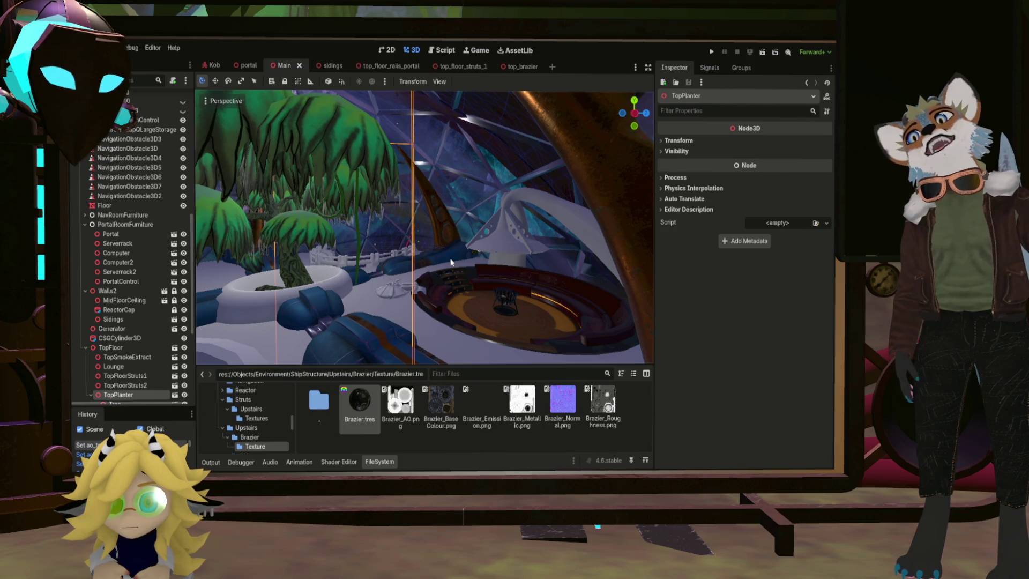
{"action": "mouse_move", "coordinate": [462, 239]}
{"action": "right_mouse_down"}
{"action": "mouse_move", "coordinate": [408, 240]}
{"action": "mouse_move", "coordinate": [397, 214]}
{"action": "mouse_move", "coordinate": [445, 236]}
{"action": "mouse_move", "coordinate": [453, 222]}
{"action": "mouse_move", "coordinate": [466, 225]}
{"action": "right_mouse_up"}
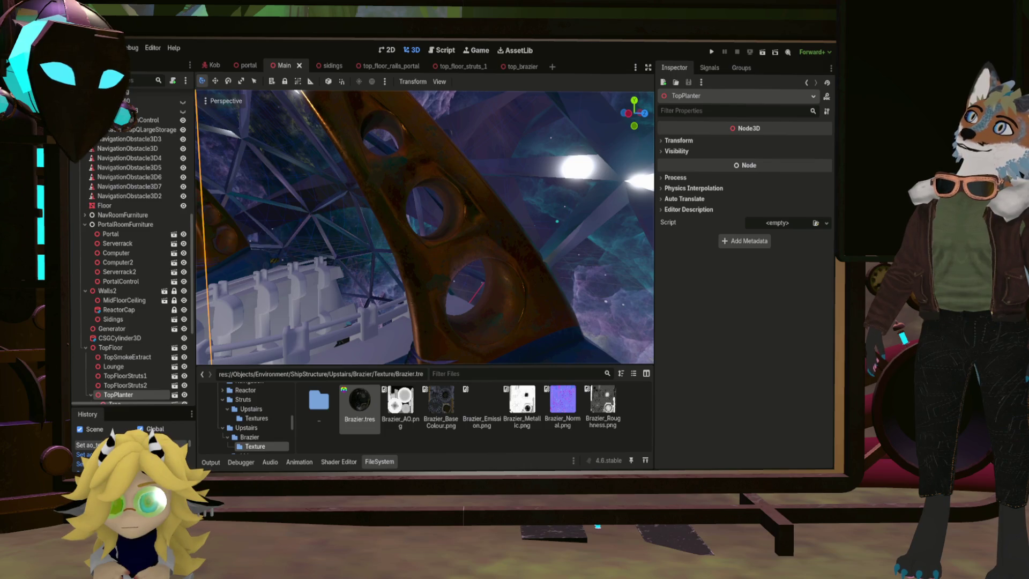
{"action": "right_click_drag", "start_coordinate": [467, 225], "coordinate": [474, 228]}
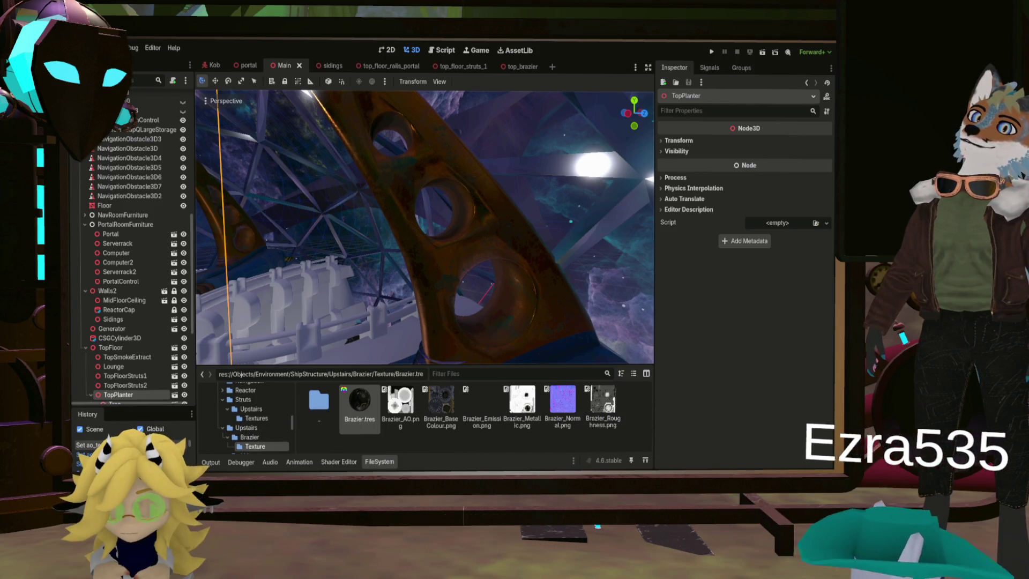
{"action": "key", "text": "f"}
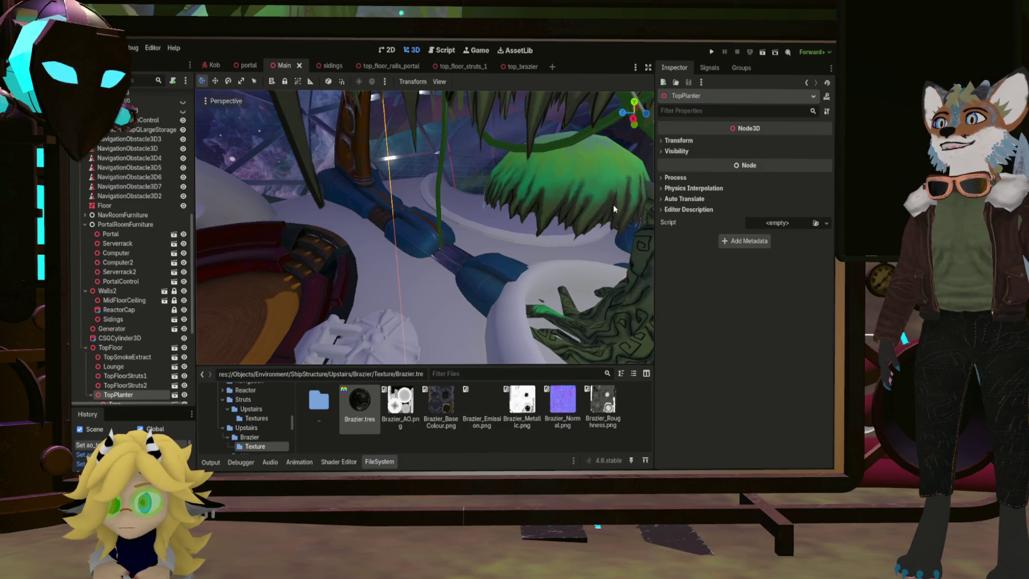
{"action": "right_click_drag", "start_coordinate": [515, 277], "coordinate": [516, 277]}
Step: Select the TopLid hatch, orbit around the top floor, then Alt+Tab to Substance Painter
{"action": "left_click", "coordinate": [461, 277]}
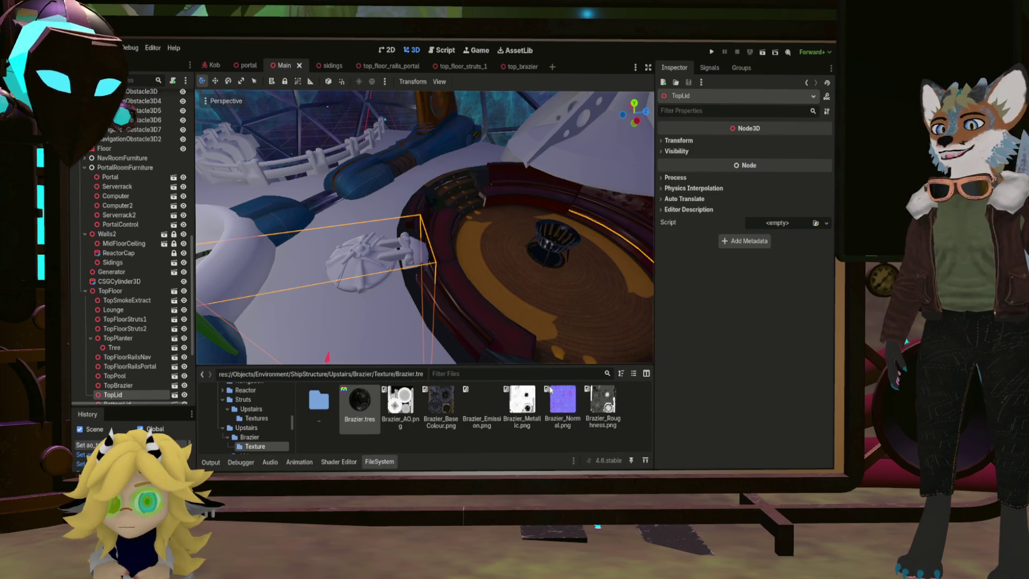
{"action": "mouse_move", "coordinate": [279, 257]}
{"action": "right_mouse_down"}
{"action": "mouse_move", "coordinate": [517, 239]}
{"action": "mouse_move", "coordinate": [489, 290]}
{"action": "right_mouse_up"}
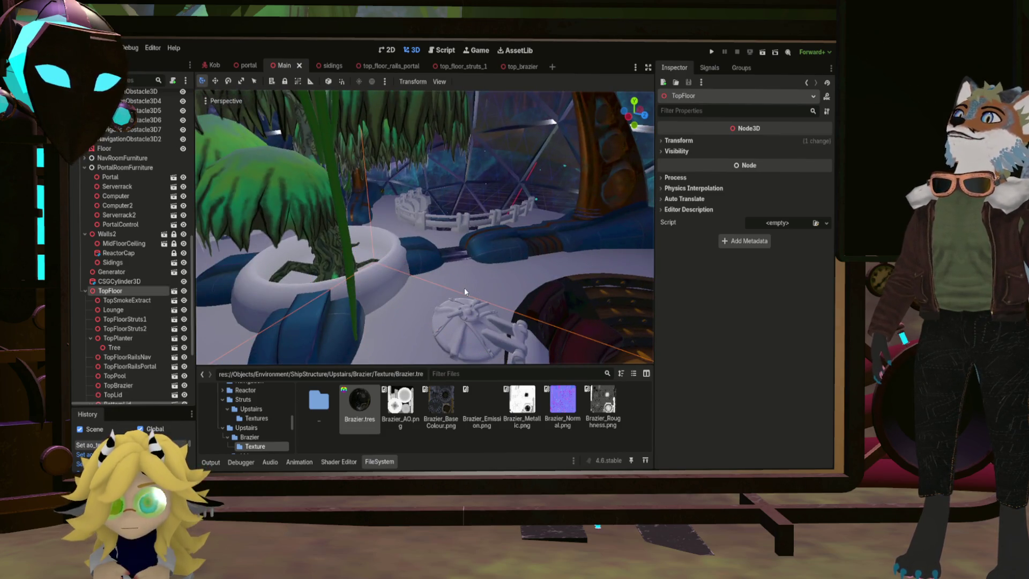
{"action": "mouse_move", "coordinate": [451, 292]}
{"action": "right_mouse_down"}
{"action": "mouse_move", "coordinate": [460, 321]}
{"action": "mouse_move", "coordinate": [471, 306]}
{"action": "mouse_move", "coordinate": [440, 279]}
{"action": "mouse_move", "coordinate": [396, 289]}
{"action": "mouse_move", "coordinate": [386, 273]}
{"action": "mouse_move", "coordinate": [375, 294]}
{"action": "mouse_move", "coordinate": [319, 239]}
{"action": "mouse_move", "coordinate": [329, 245]}
{"action": "right_mouse_up"}
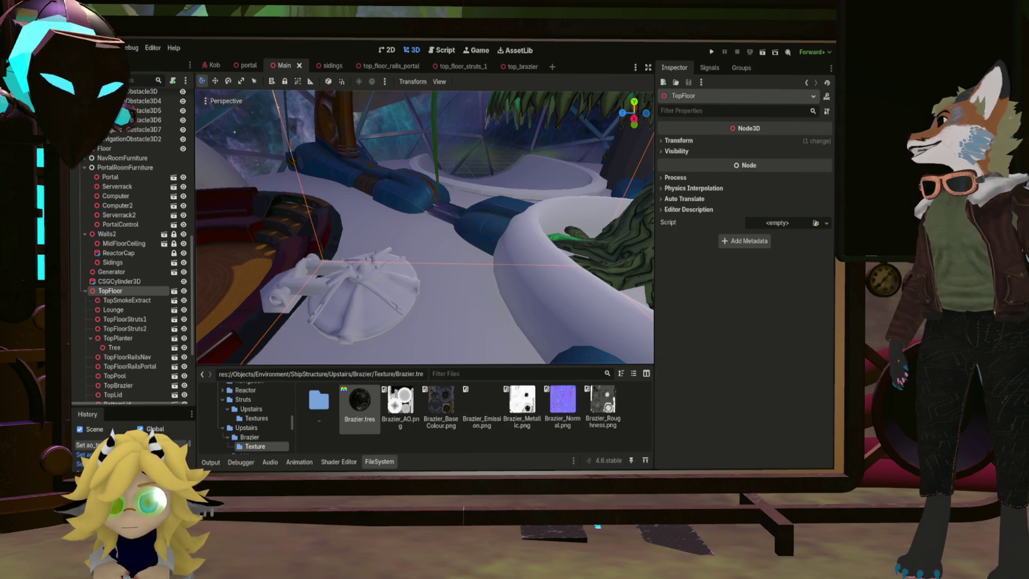
{"action": "key", "text": "alt+Tab"}
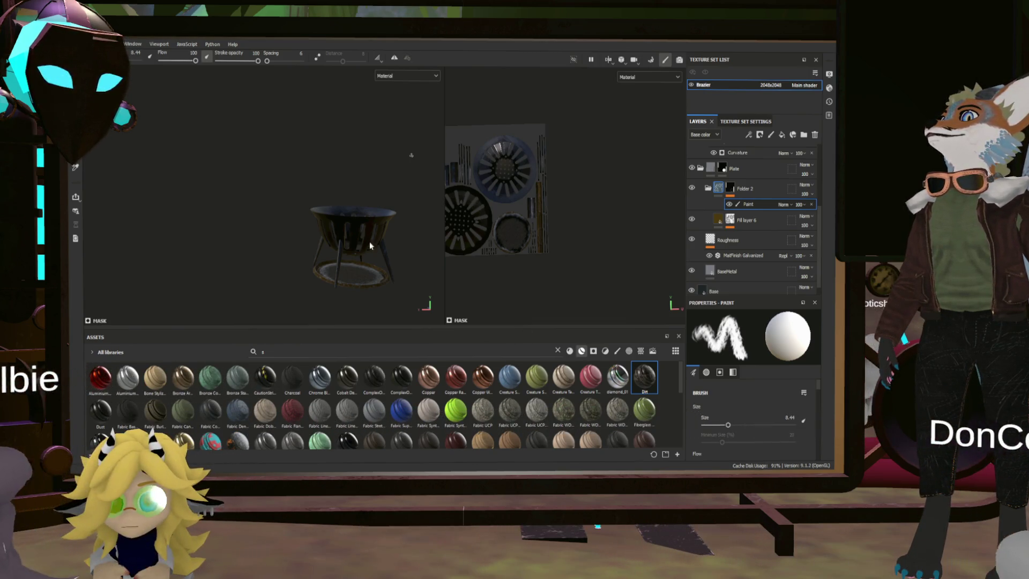
Step: Close the brazier project with Ctrl+W, view the hatch, and launch Bake Mesh Maps from Texture Set Settings
{"action": "key", "text": "ctrl+w"}
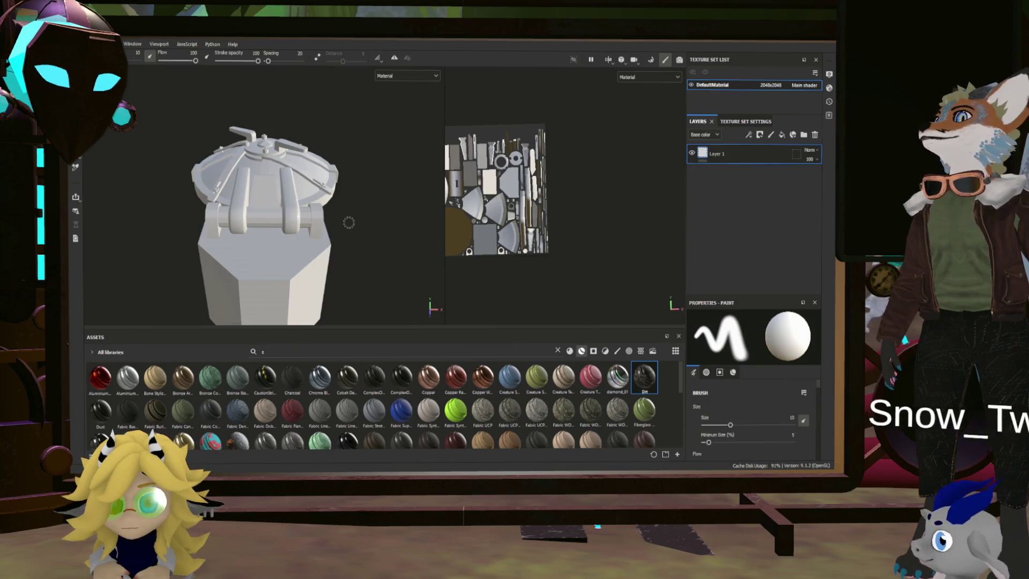
{"action": "mouse_move", "coordinate": [358, 213]}
{"action": "left_mouse_down", "text": "alt"}
{"action": "mouse_move", "coordinate": [179, 203]}
{"action": "mouse_move", "coordinate": [252, 216]}
{"action": "left_mouse_up", "text": "alt"}
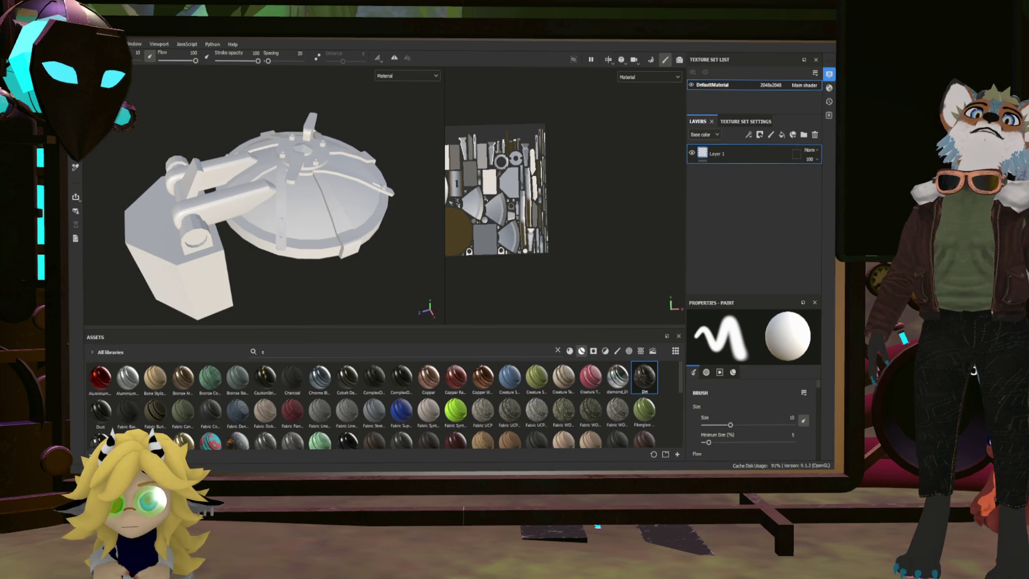
{"action": "left_click", "coordinate": [757, 124]}
{"action": "left_click", "coordinate": [783, 252]}
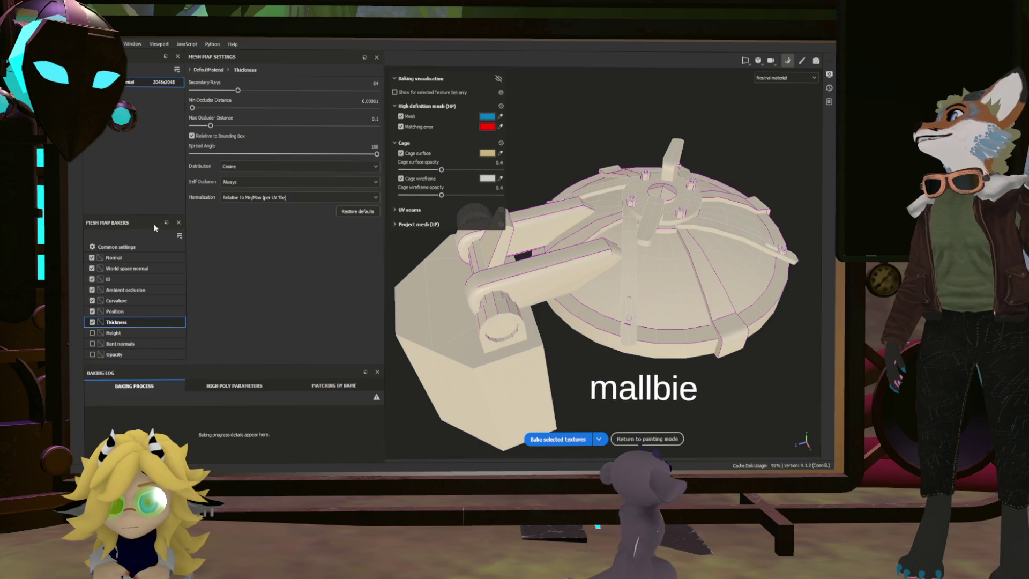
Step: Add the high-poly FBX, untick Position, Thickness, World space normal and ID maps, then bake
{"action": "left_click", "coordinate": [145, 247]}
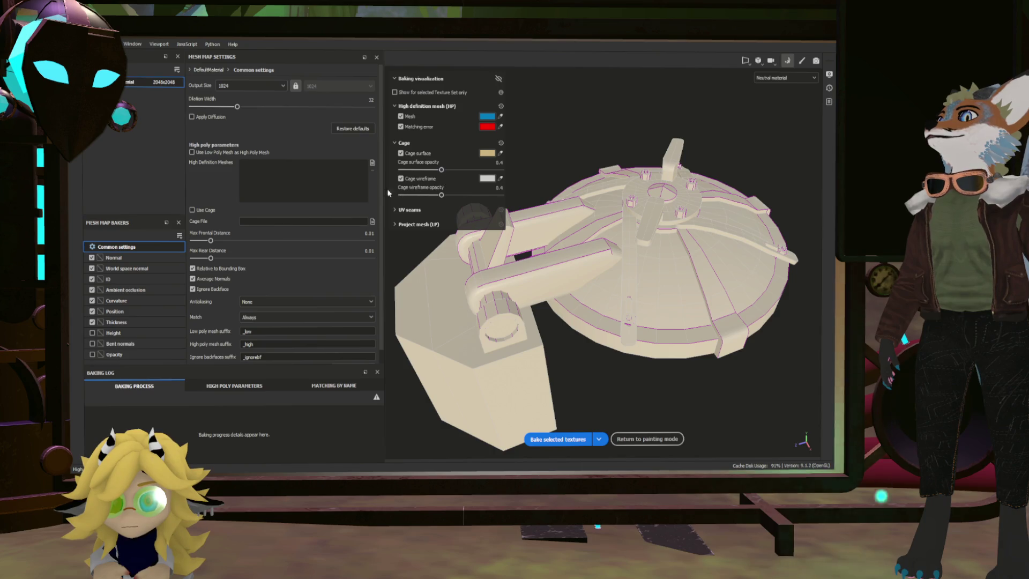
{"action": "left_click_drag", "start_coordinate": [156, 131], "coordinate": [342, 195]}
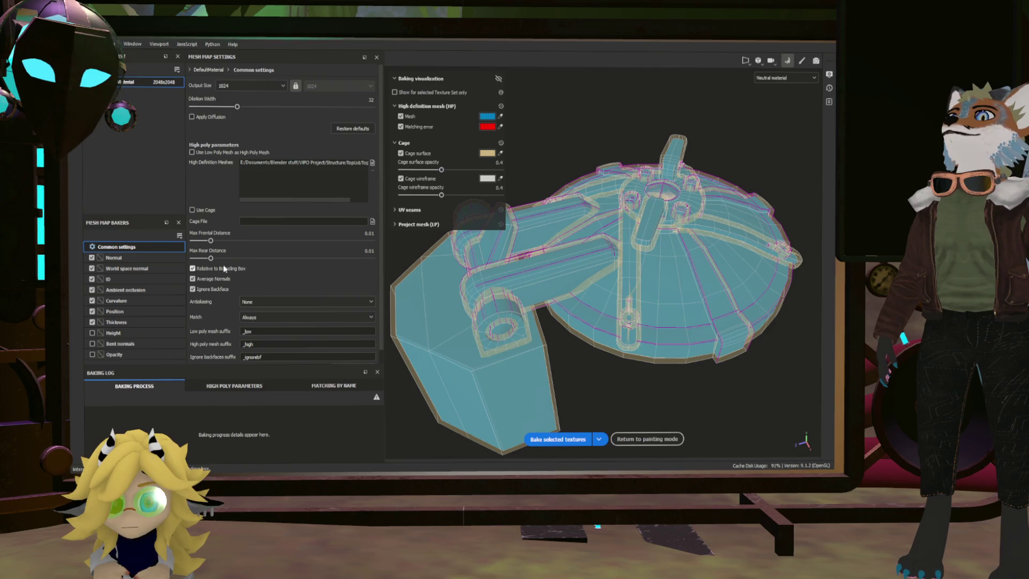
{"action": "left_click", "coordinate": [99, 311]}
{"action": "left_click", "coordinate": [92, 321]}
{"action": "left_click", "coordinate": [93, 311]}
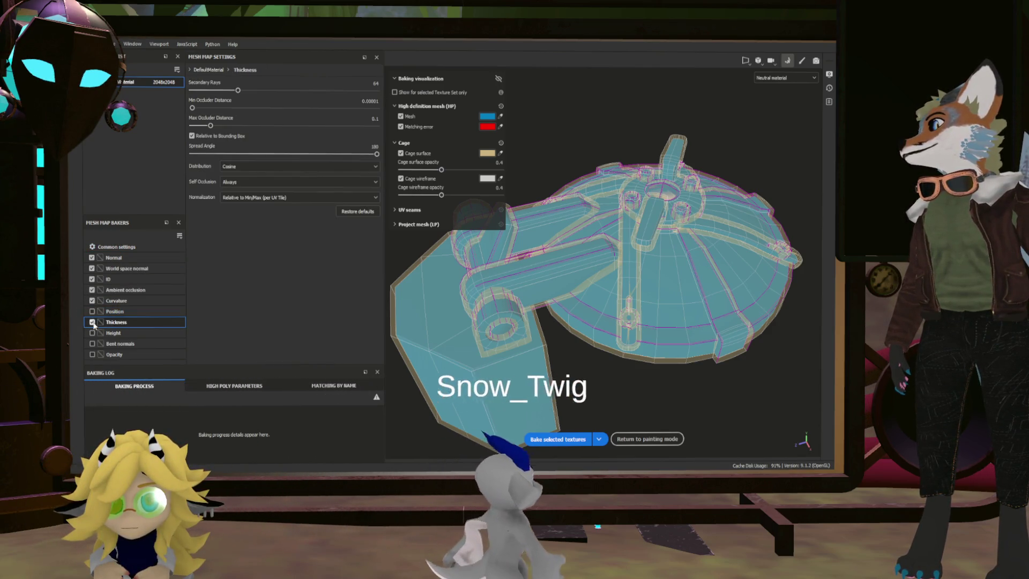
{"action": "left_click", "coordinate": [92, 278]}
{"action": "left_click", "coordinate": [92, 268]}
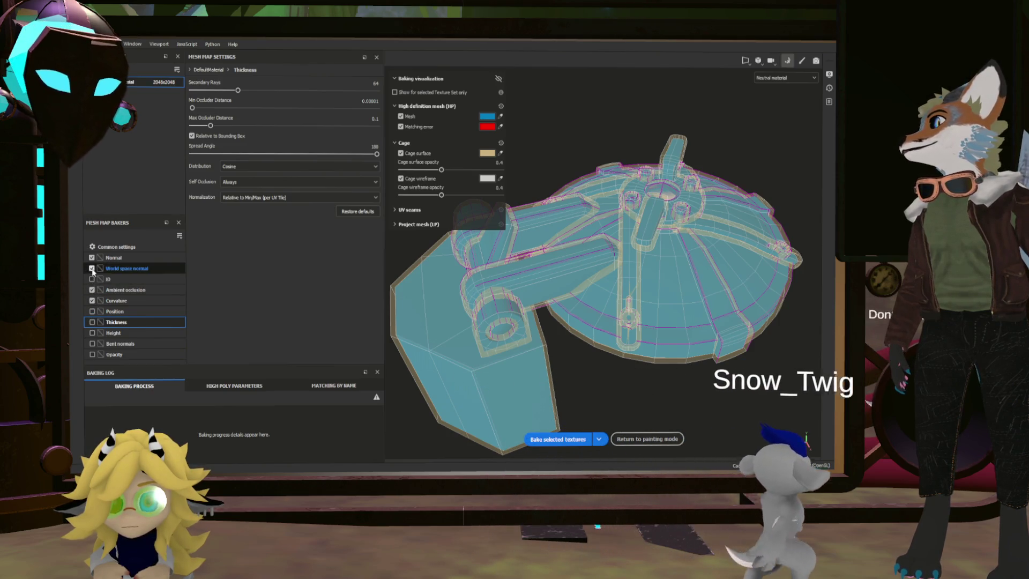
{"action": "left_click", "coordinate": [557, 438]}
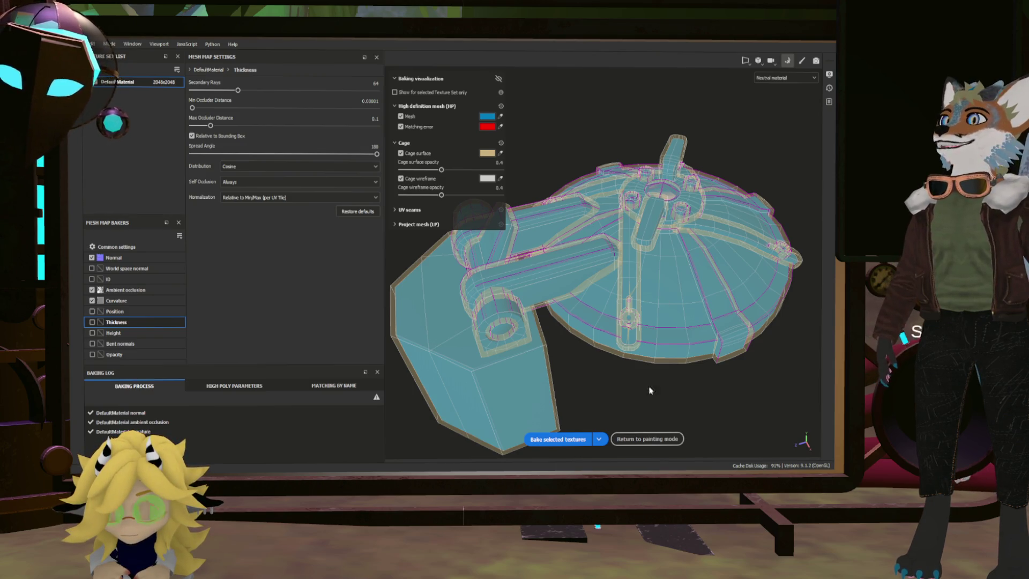
Step: Rebake the selected maps at 2048 resolution and return to painting mode
{"action": "left_click", "coordinate": [117, 247]}
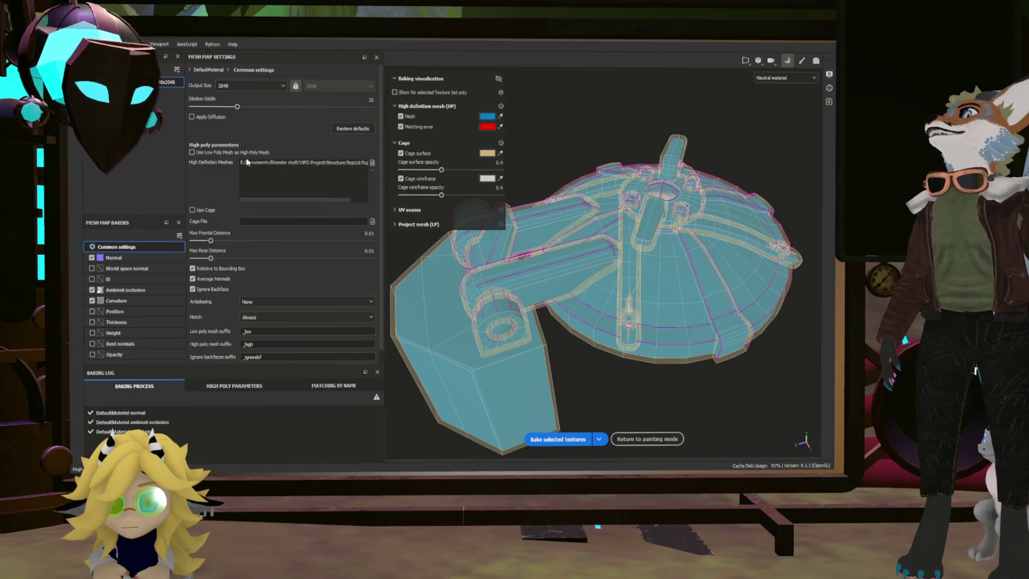
{"action": "left_click", "coordinate": [564, 440]}
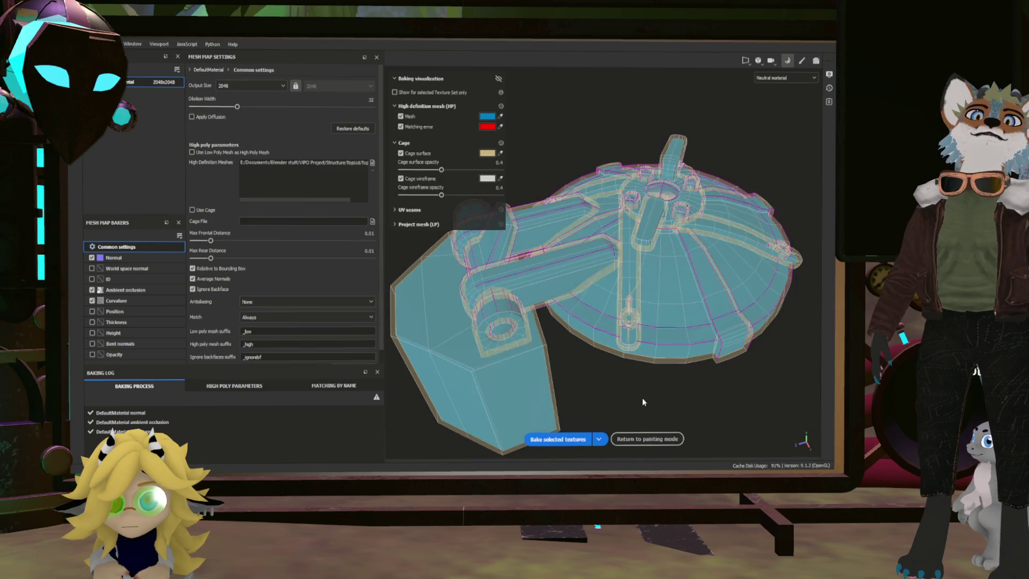
{"action": "left_click", "coordinate": [646, 439]}
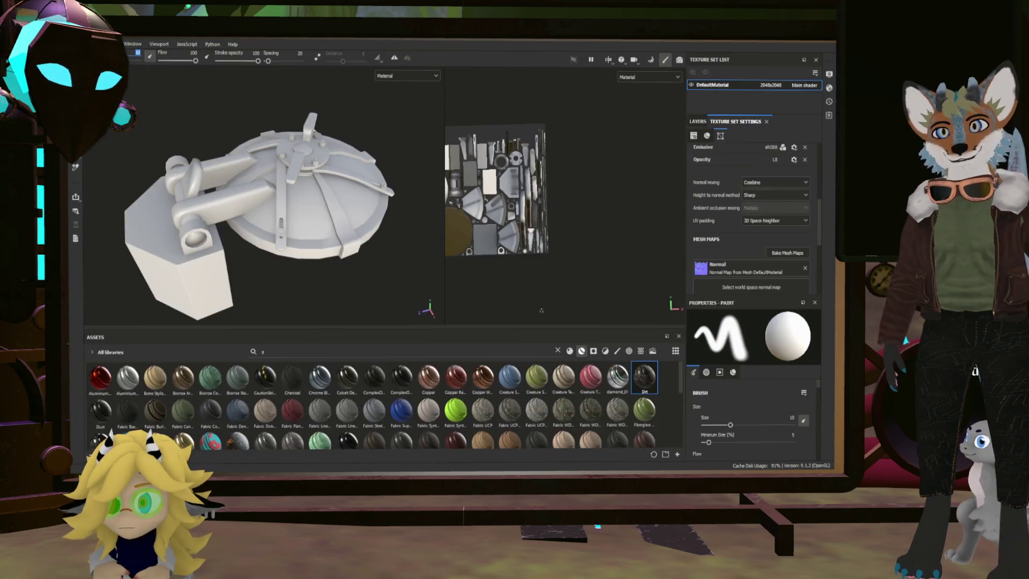
Step: Scroll Texture Set Settings to the top and switch to the Layers stack showing Layer 1
{"action": "scroll", "coordinate": [320, 193], "scroll_direction": "up", "scroll_amount": 5}
{"action": "mouse_move", "coordinate": [369, 190]}
{"action": "left_mouse_down", "text": "alt"}
{"action": "mouse_move", "coordinate": [300, 225]}
{"action": "mouse_move", "coordinate": [266, 284]}
{"action": "mouse_move", "coordinate": [244, 204]}
{"action": "mouse_move", "coordinate": [267, 236]}
{"action": "mouse_move", "coordinate": [381, 231]}
{"action": "left_mouse_up", "text": "alt"}
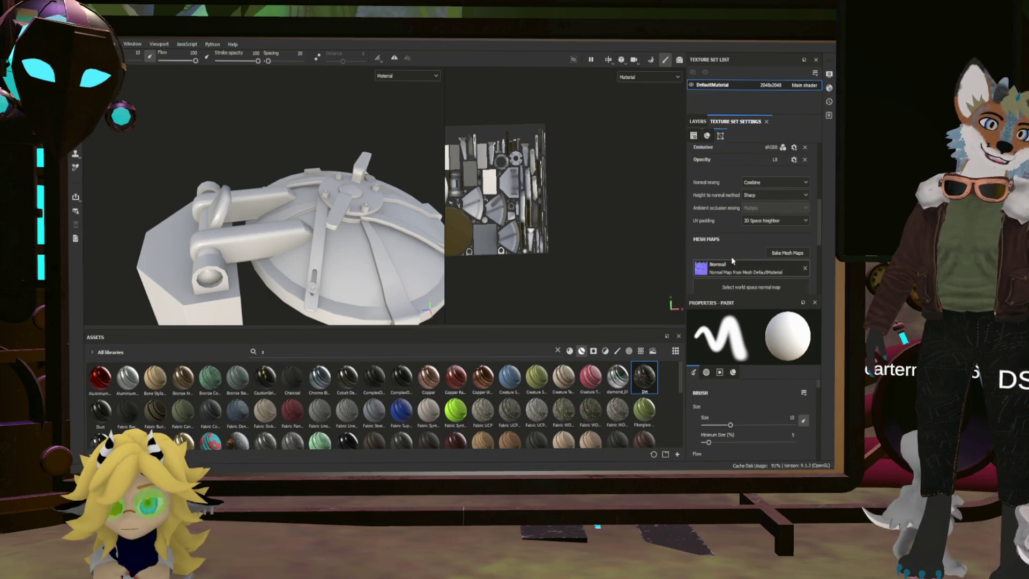
{"action": "scroll", "coordinate": [732, 225], "scroll_direction": "up", "scroll_amount": 5}
{"action": "left_click", "coordinate": [700, 122]}
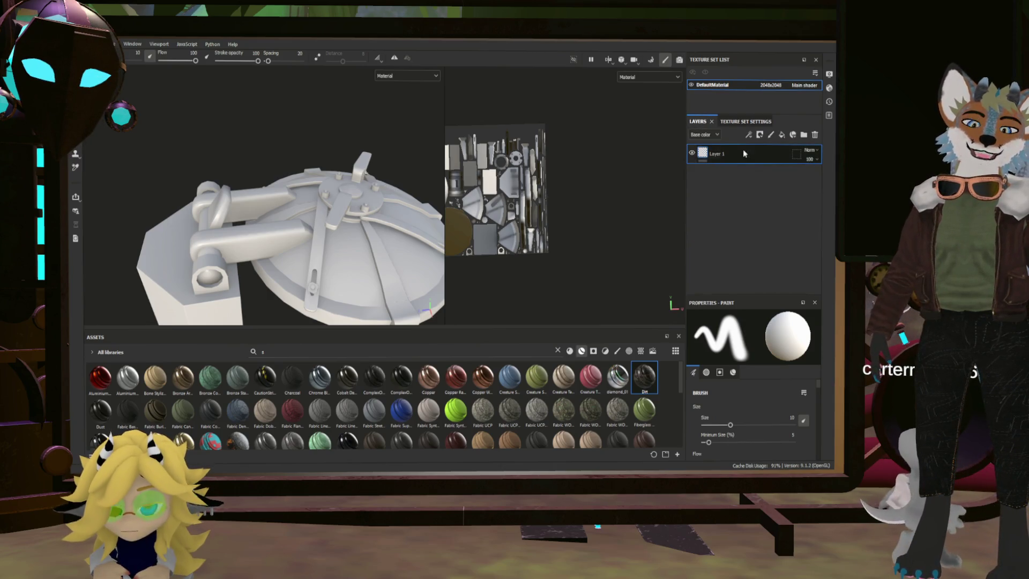
Step: Add a fill layer without height and normal channels, Metallic 1 and a light-grey base colour
{"action": "left_click", "coordinate": [780, 135]}
{"action": "left_click", "coordinate": [701, 346]}
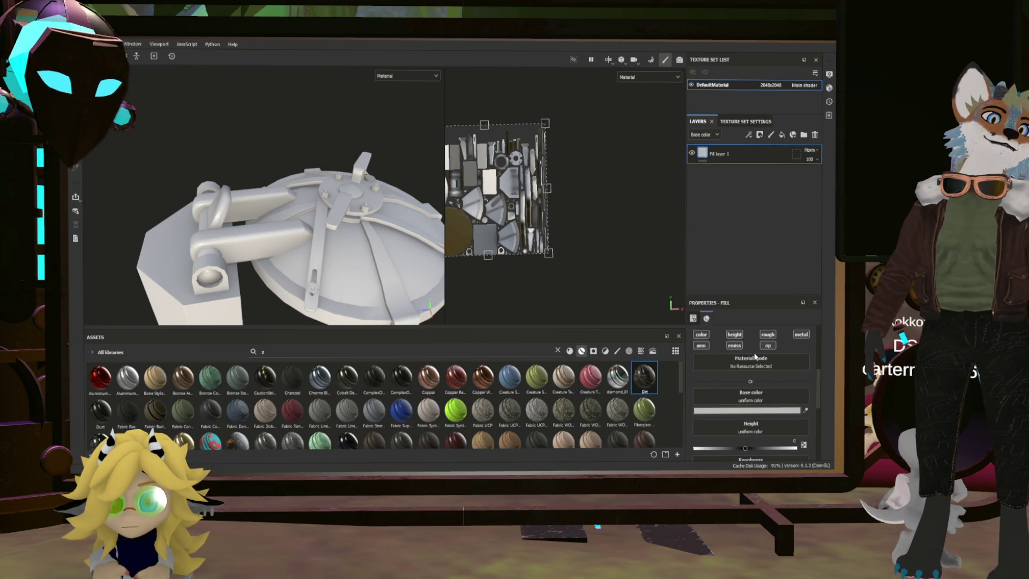
{"action": "left_click", "coordinate": [734, 334]}
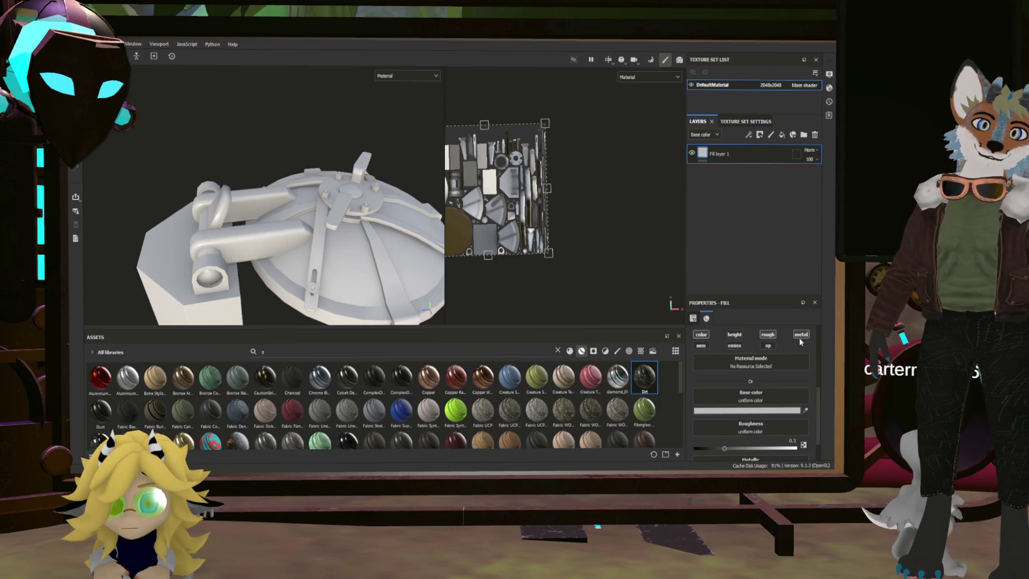
{"action": "scroll", "coordinate": [799, 337], "scroll_direction": "up", "scroll_amount": 1}
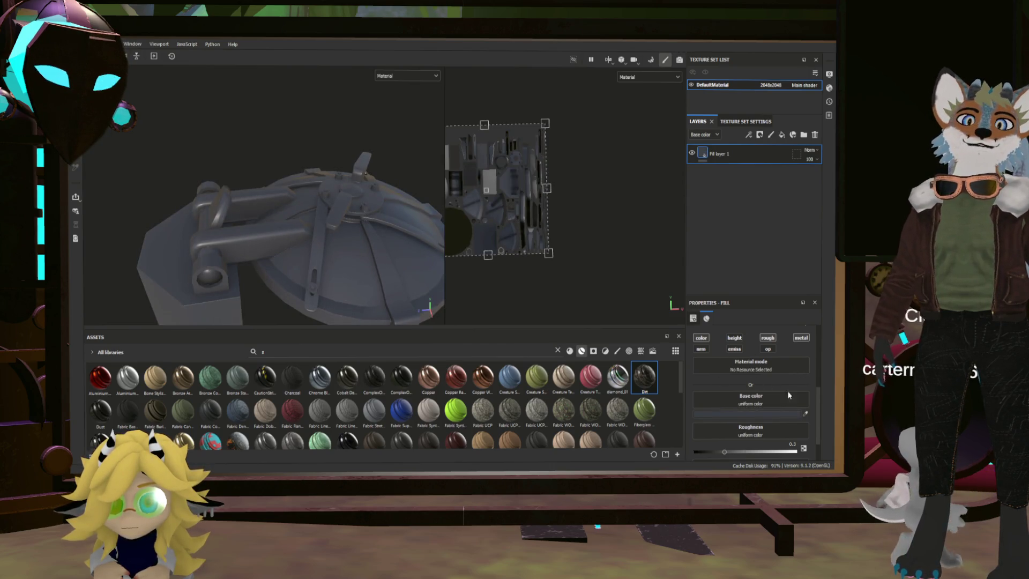
{"action": "scroll", "coordinate": [806, 378], "scroll_direction": "down", "scroll_amount": 2}
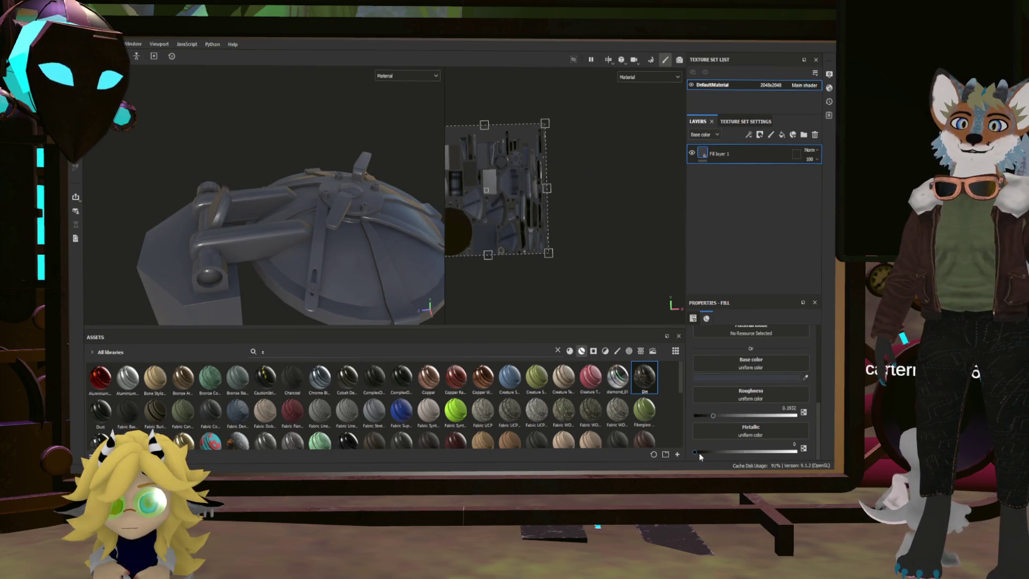
{"action": "left_click_drag", "start_coordinate": [696, 452], "coordinate": [819, 451]}
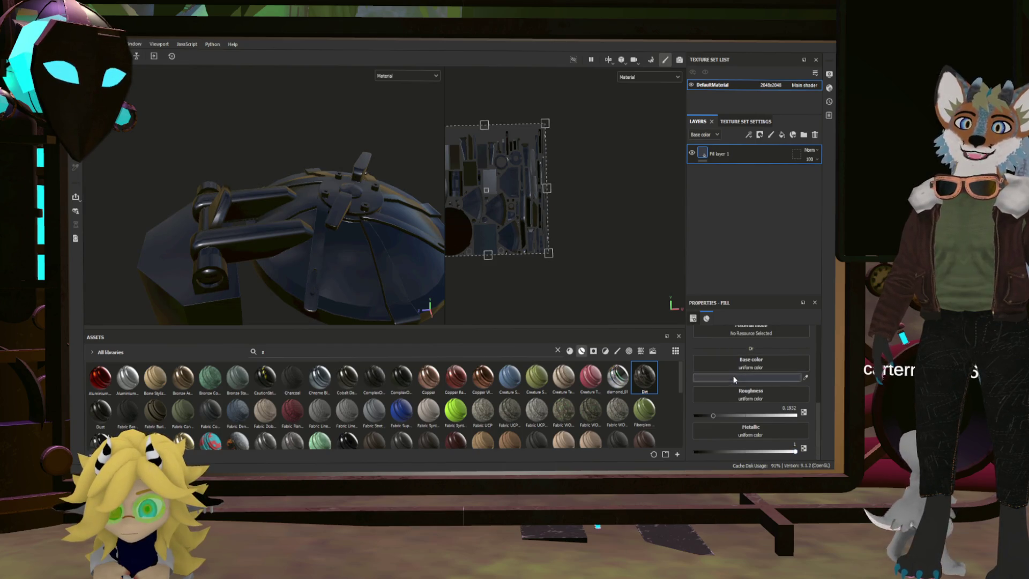
{"action": "left_click_drag", "start_coordinate": [719, 376], "coordinate": [716, 365]}
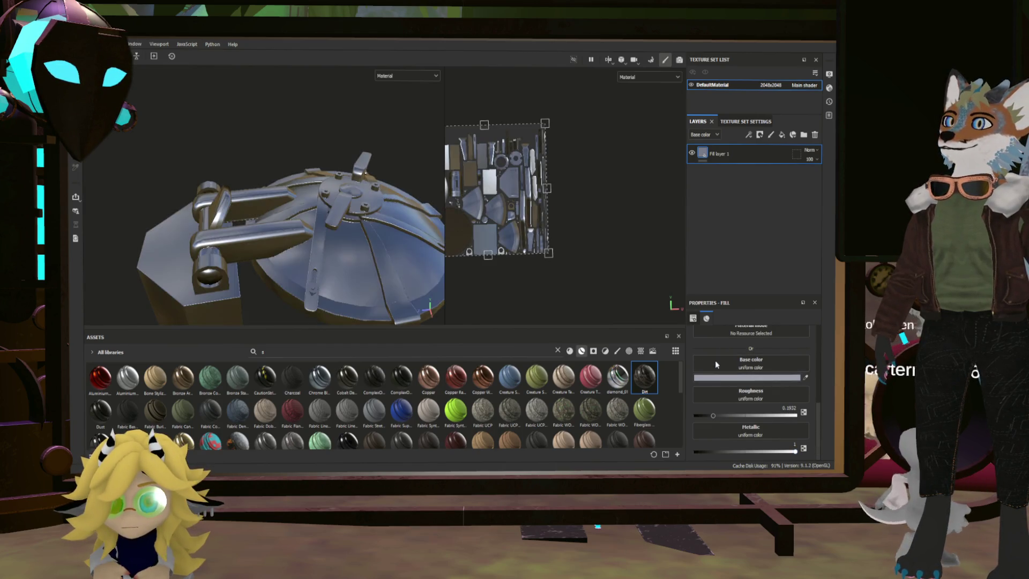
{"action": "mouse_move", "coordinate": [386, 279]}
{"action": "left_mouse_down", "text": "alt"}
{"action": "mouse_move", "coordinate": [232, 224]}
{"action": "mouse_move", "coordinate": [275, 166]}
{"action": "mouse_move", "coordinate": [380, 277]}
{"action": "mouse_move", "coordinate": [391, 214]}
{"action": "left_mouse_up", "text": "alt"}
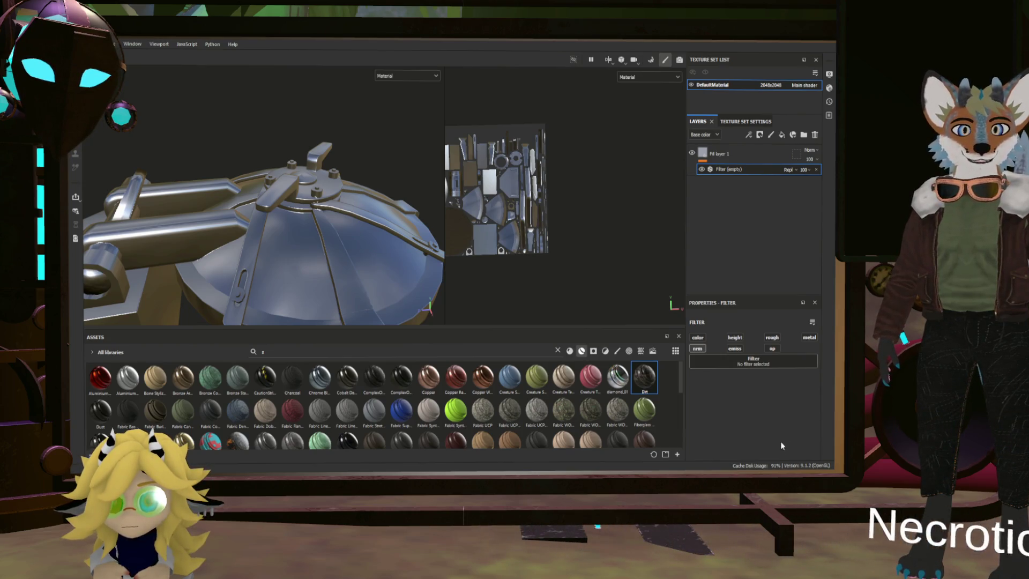
Step: Turn off the MatFinish Galvanized filter's height and emissive channels and raise its Scale to 3
{"action": "mouse_move", "coordinate": [386, 268]}
{"action": "left_mouse_down", "text": "alt"}
{"action": "mouse_move", "coordinate": [397, 271]}
{"action": "mouse_move", "coordinate": [333, 239]}
{"action": "mouse_move", "coordinate": [355, 211]}
{"action": "mouse_move", "coordinate": [385, 258]}
{"action": "left_mouse_up", "text": "alt"}
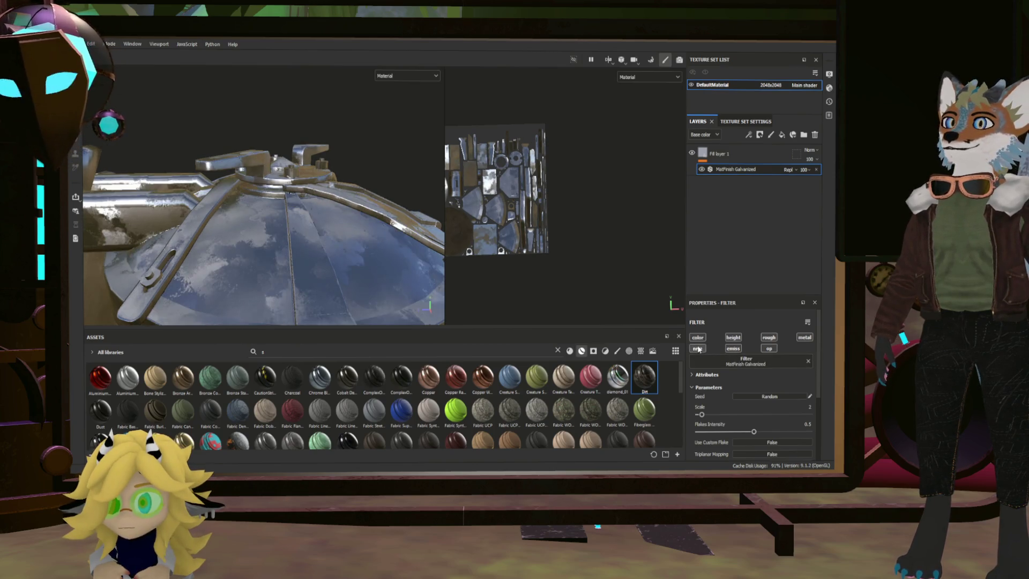
{"action": "left_click", "coordinate": [730, 340]}
{"action": "left_click", "coordinate": [733, 348]}
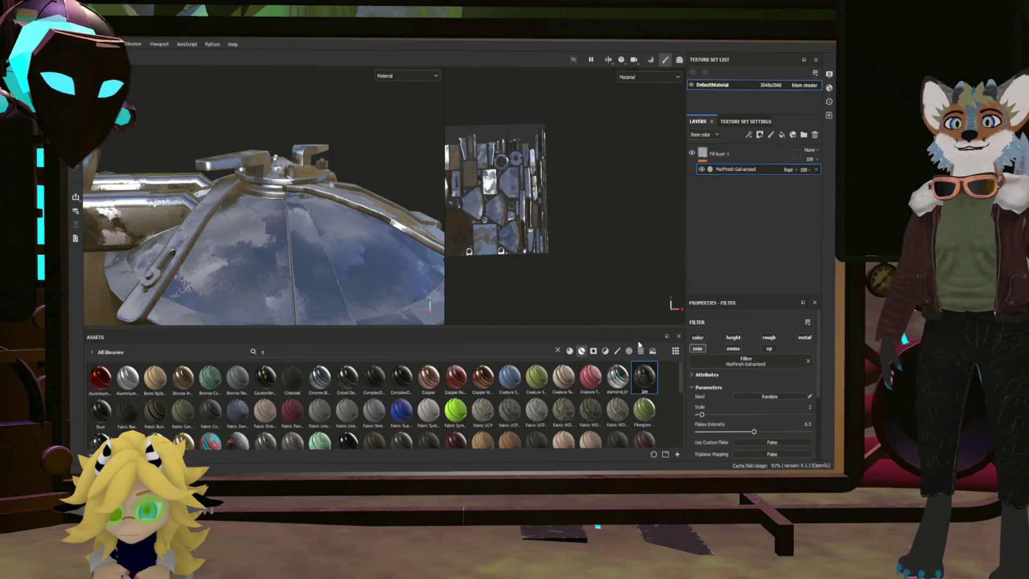
{"action": "left_click_drag", "start_coordinate": [702, 416], "coordinate": [707, 417]}
{"action": "mouse_move", "coordinate": [321, 215]}
{"action": "left_mouse_down", "text": "alt"}
{"action": "mouse_move", "coordinate": [241, 220]}
{"action": "mouse_move", "coordinate": [332, 215]}
{"action": "mouse_move", "coordinate": [347, 177]}
{"action": "mouse_move", "coordinate": [340, 186]}
{"action": "left_mouse_up", "text": "alt"}
{"action": "mouse_move", "coordinate": [262, 227]}
{"action": "left_mouse_down", "text": "alt"}
{"action": "mouse_move", "coordinate": [341, 245]}
{"action": "mouse_move", "coordinate": [312, 291]}
{"action": "mouse_move", "coordinate": [326, 228]}
{"action": "left_mouse_up", "text": "alt"}
{"action": "double_click", "coordinate": [713, 154]}
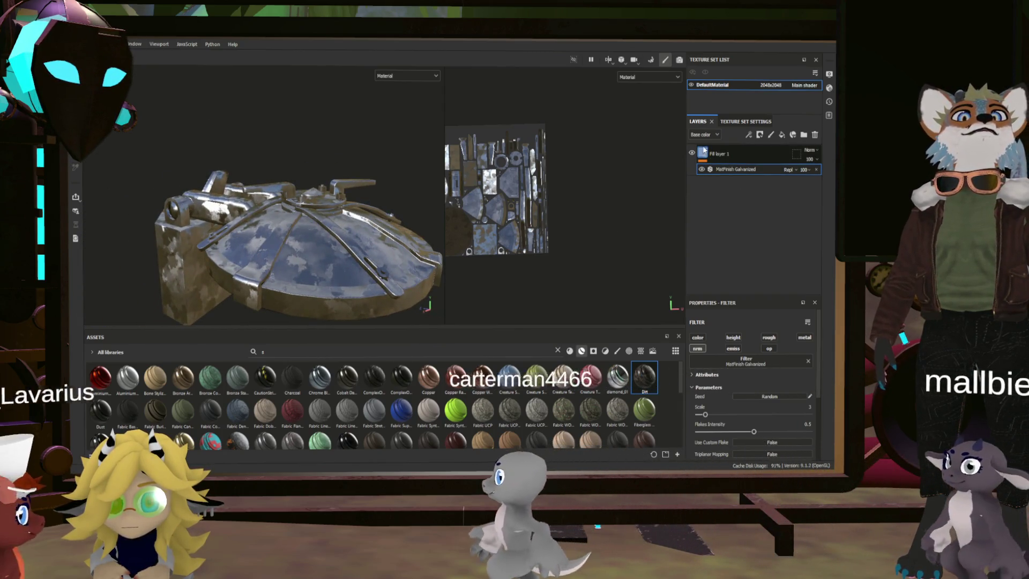
Step: Rename the galvanized Fill layer 1 to 'Base layer', then zoom in on the hatch
{"action": "type", "text": "Bal"}
{"action": "key", "text": "BackSpace"}
{"action": "type", "text": "se layer"}
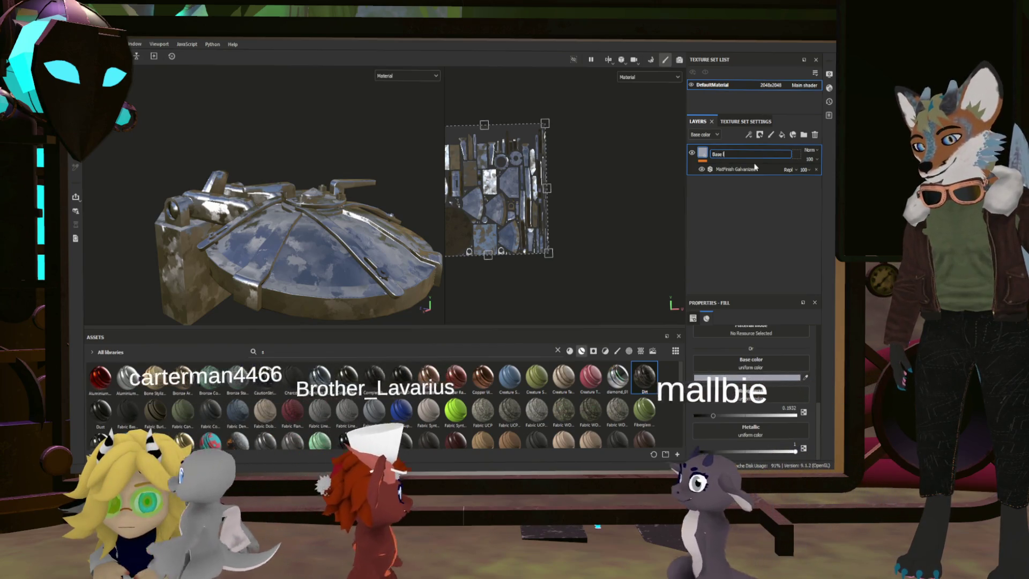
{"action": "key", "text": "Return"}
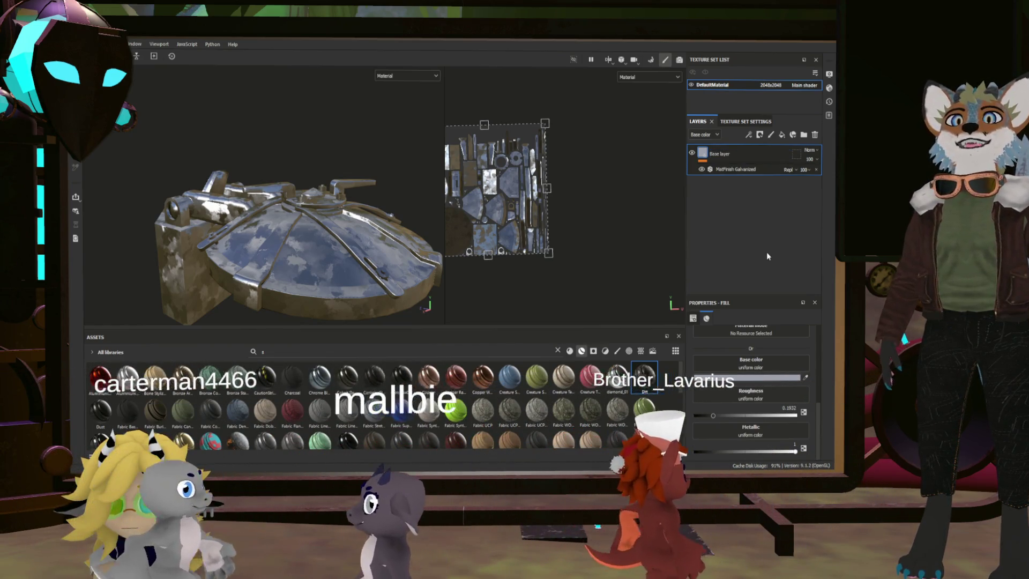
{"action": "key", "text": "ctrl"}
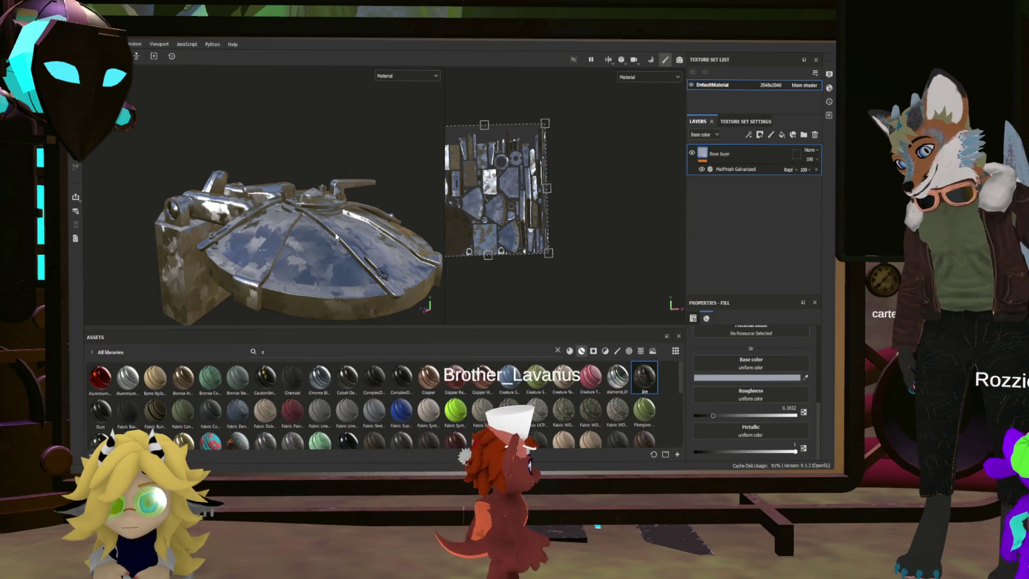
{"action": "mouse_move", "coordinate": [336, 236]}
{"action": "left_mouse_down", "text": "alt"}
{"action": "mouse_move", "coordinate": [440, 217]}
{"action": "mouse_move", "coordinate": [299, 223]}
{"action": "mouse_move", "coordinate": [336, 263]}
{"action": "mouse_move", "coordinate": [343, 246]}
{"action": "mouse_move", "coordinate": [334, 240]}
{"action": "mouse_move", "coordinate": [364, 196]}
{"action": "mouse_move", "coordinate": [324, 291]}
{"action": "mouse_move", "coordinate": [578, 183]}
{"action": "left_mouse_up", "text": "alt"}
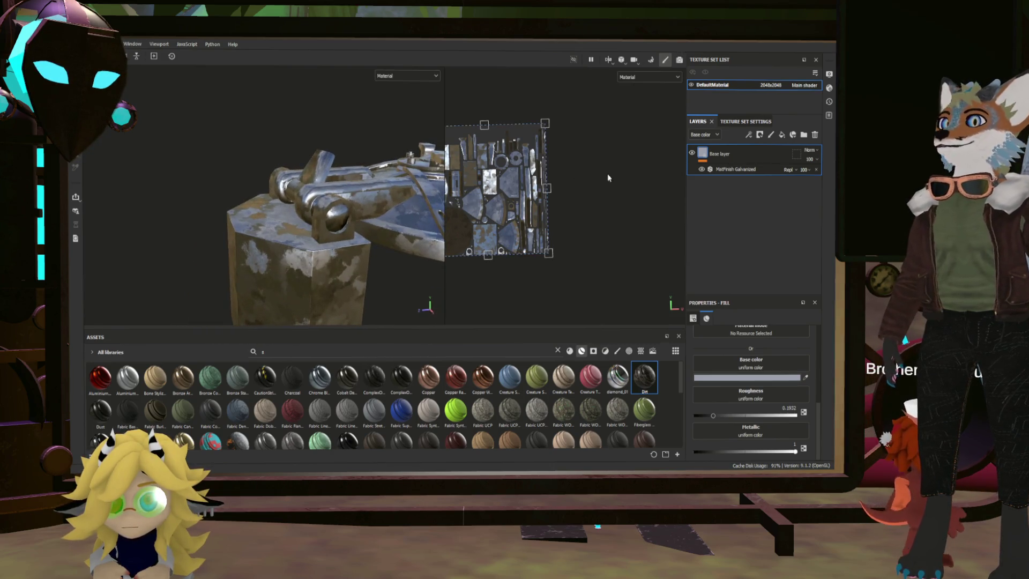
Step: Add a fill layer grouped into a TopCoatHolder folder, then drop in the ComplexObject PaintedMetal smart material
{"action": "left_click", "coordinate": [781, 134]}
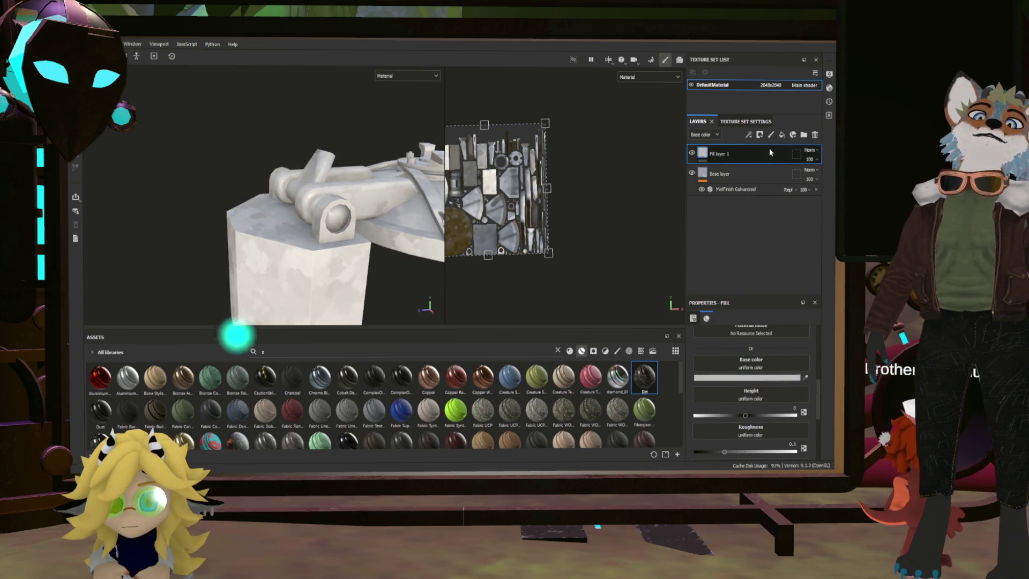
{"action": "key", "text": "ctrl+g"}
{"action": "double_click", "coordinate": [728, 155]}
{"action": "type", "text": "TopCoatHolder"}
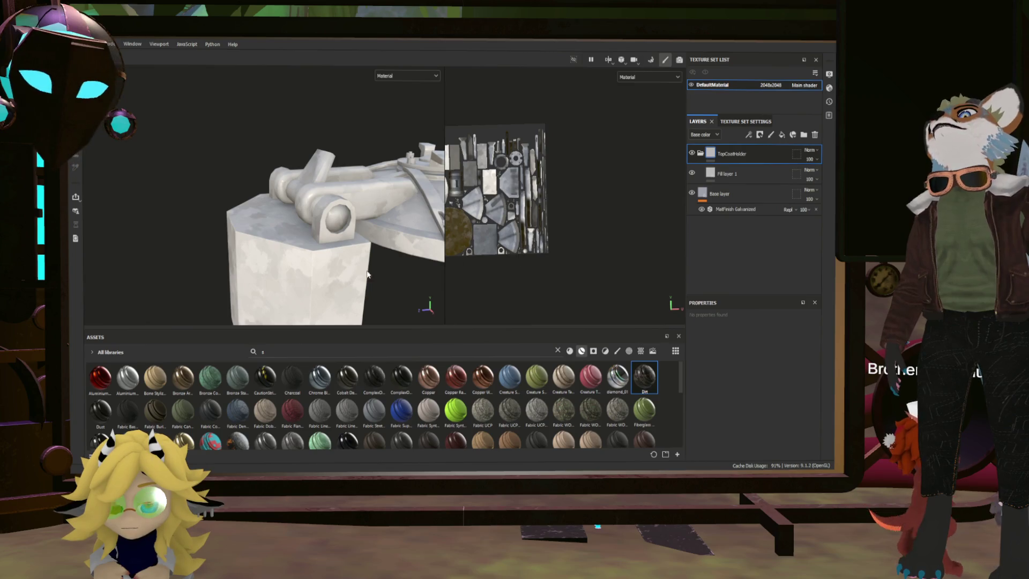
{"action": "left_click", "coordinate": [747, 174]}
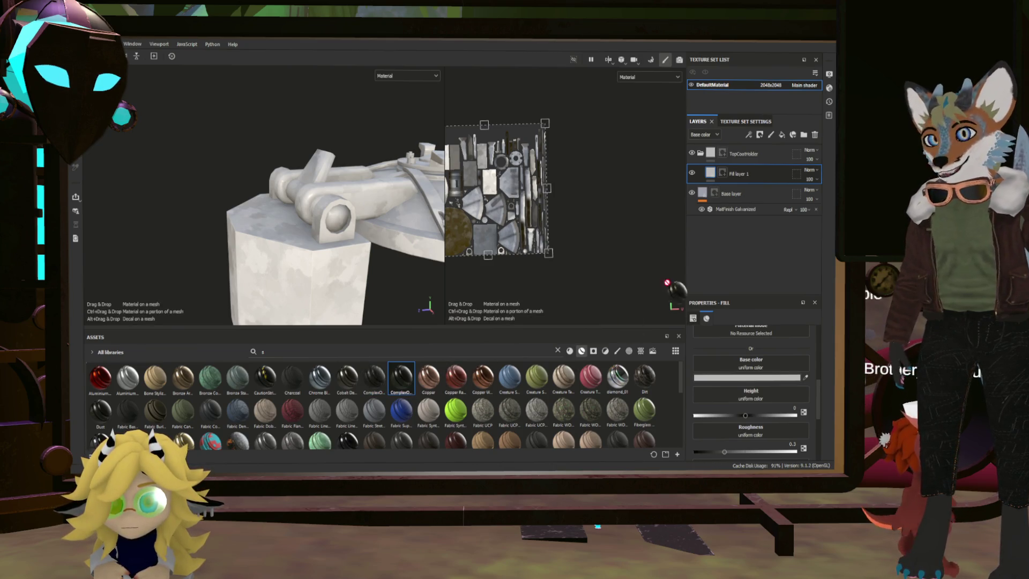
{"action": "left_click_drag", "start_coordinate": [402, 378], "coordinate": [713, 174]}
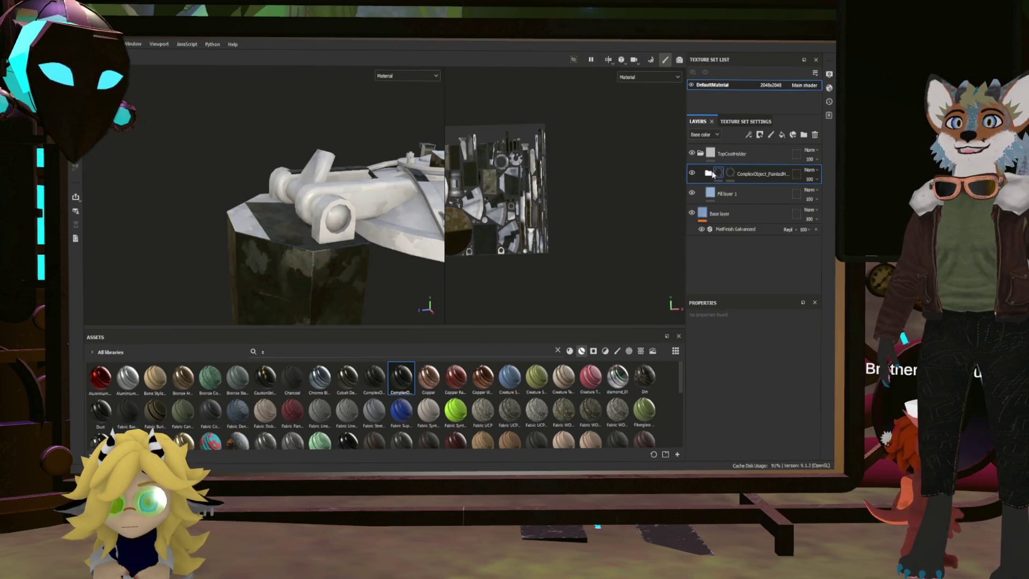
{"action": "scroll", "coordinate": [300, 231], "scroll_direction": "up", "scroll_amount": 5}
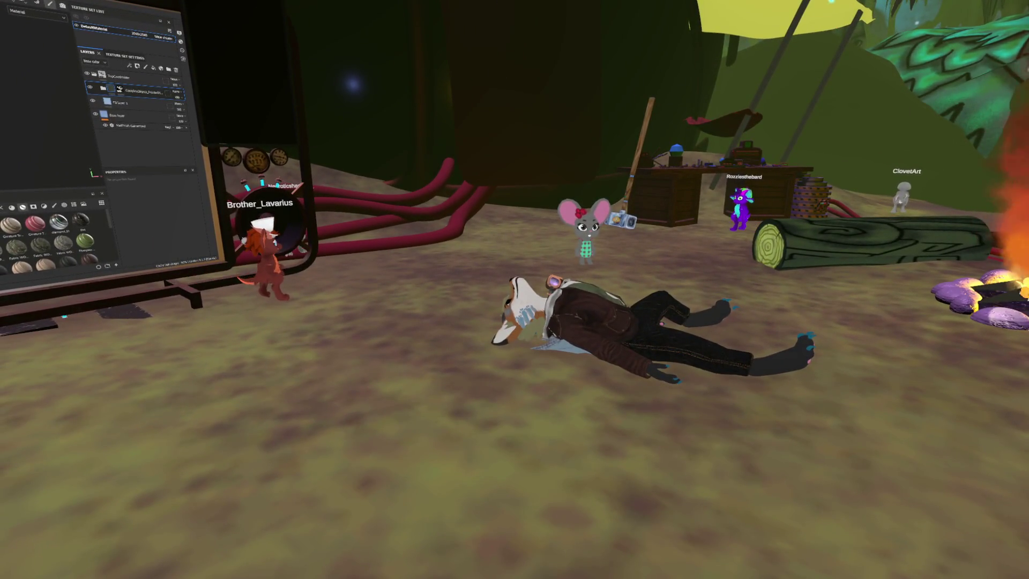
{"action": "key", "text": "1"}
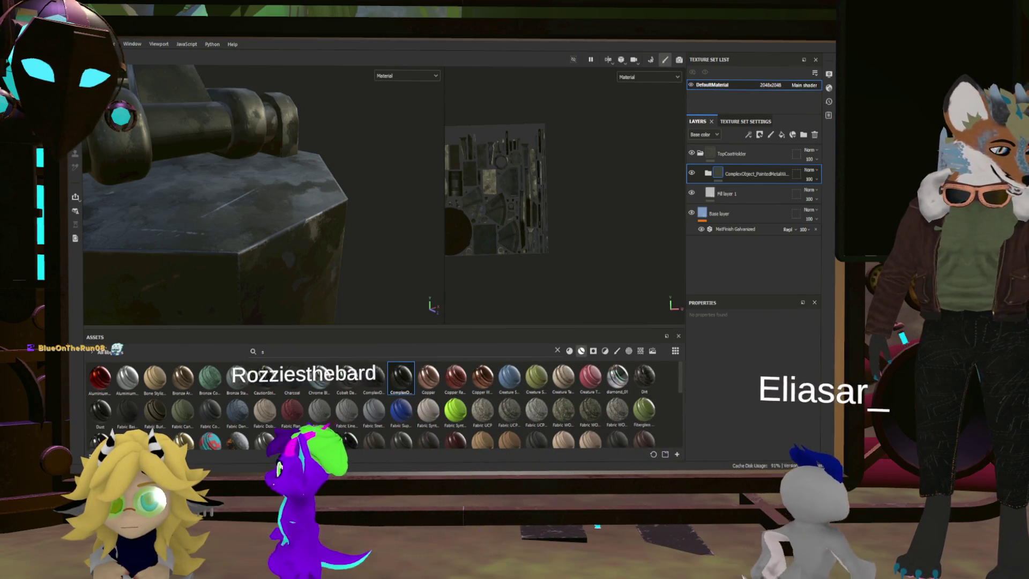
{"action": "mouse_move", "coordinate": [313, 217]}
{"action": "left_mouse_down", "text": "alt"}
{"action": "mouse_move", "coordinate": [270, 175]}
{"action": "mouse_move", "coordinate": [328, 219]}
{"action": "mouse_move", "coordinate": [439, 201]}
{"action": "mouse_move", "coordinate": [390, 188]}
{"action": "mouse_move", "coordinate": [367, 105]}
{"action": "mouse_move", "coordinate": [363, 158]}
{"action": "left_mouse_up", "text": "alt"}
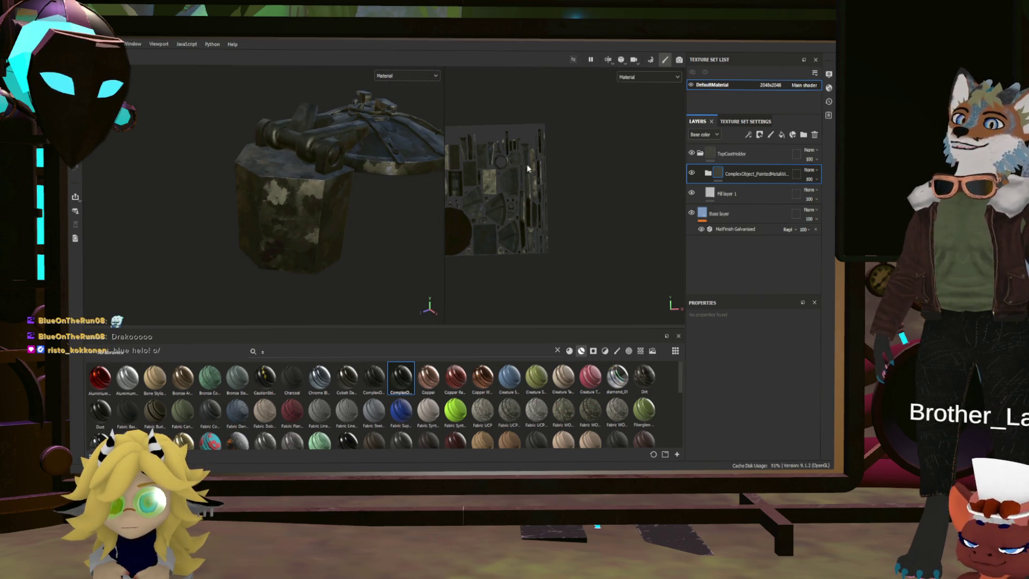
Step: Give TopCoatHolder a black mask and polygon-fill the cube's front face by UV chunks
{"action": "left_click", "coordinate": [713, 154]}
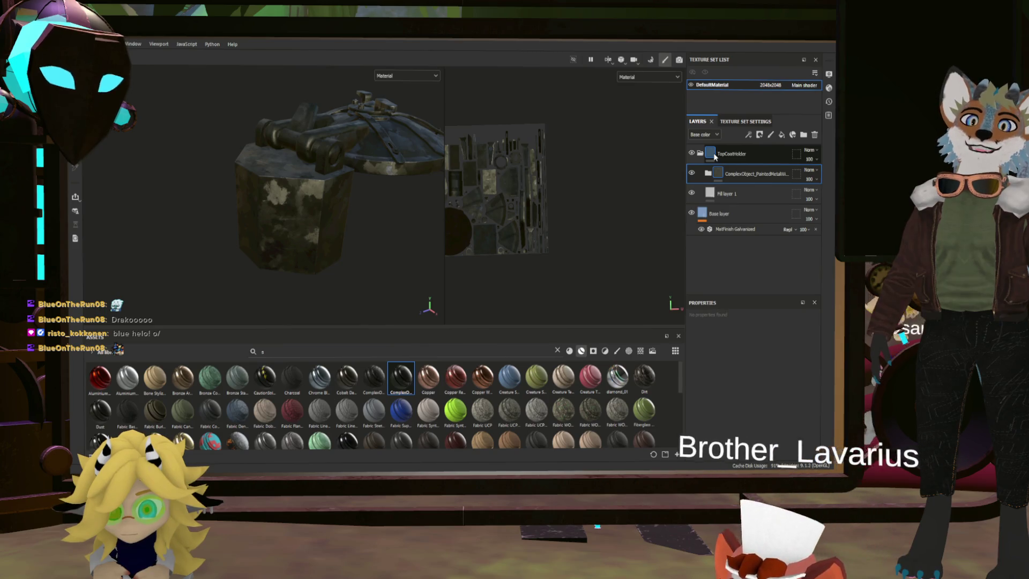
{"action": "right_click", "coordinate": [713, 153]}
{"action": "left_click", "coordinate": [747, 170]}
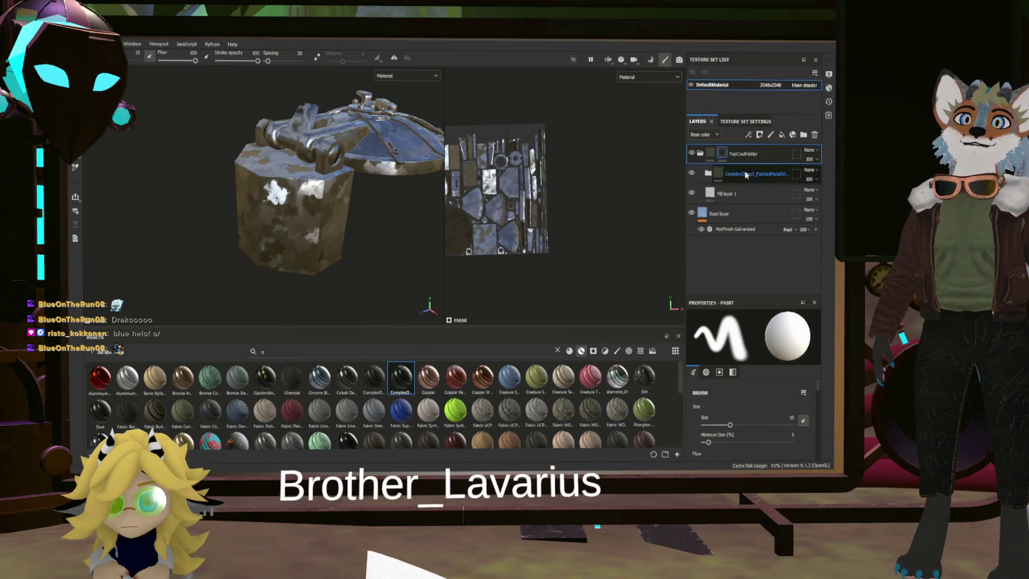
{"action": "key", "text": "4"}
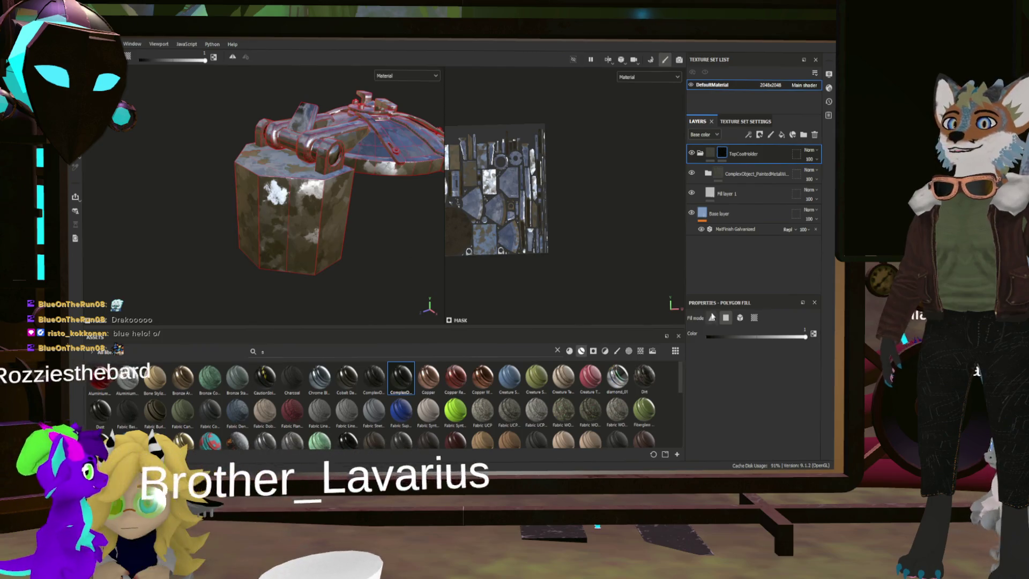
{"action": "left_click", "coordinate": [754, 317]}
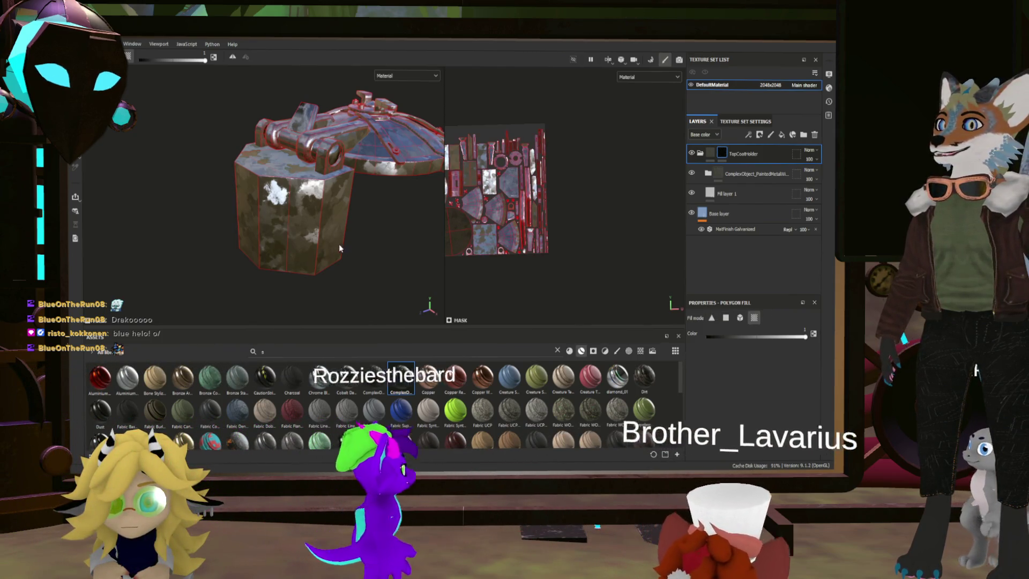
{"action": "left_click", "coordinate": [285, 242]}
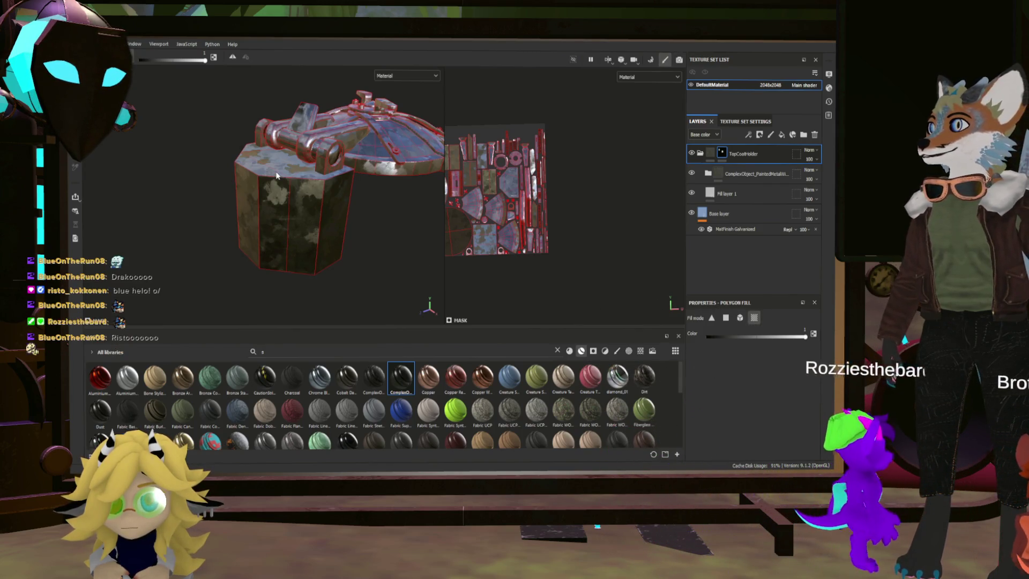
Step: Orbit and zoom to inspect the octagonal lid and its pipes
{"action": "scroll", "coordinate": [314, 187], "scroll_direction": "up", "scroll_amount": 2}
{"action": "mouse_move", "coordinate": [314, 187]}
{"action": "left_mouse_down", "text": "alt"}
{"action": "mouse_move", "coordinate": [252, 166]}
{"action": "mouse_move", "coordinate": [414, 260]}
{"action": "mouse_move", "coordinate": [299, 234]}
{"action": "mouse_move", "coordinate": [390, 234]}
{"action": "mouse_move", "coordinate": [301, 217]}
{"action": "mouse_move", "coordinate": [398, 191]}
{"action": "mouse_move", "coordinate": [300, 225]}
{"action": "mouse_move", "coordinate": [157, 253]}
{"action": "mouse_move", "coordinate": [385, 206]}
{"action": "mouse_move", "coordinate": [191, 211]}
{"action": "left_mouse_up", "text": "alt"}
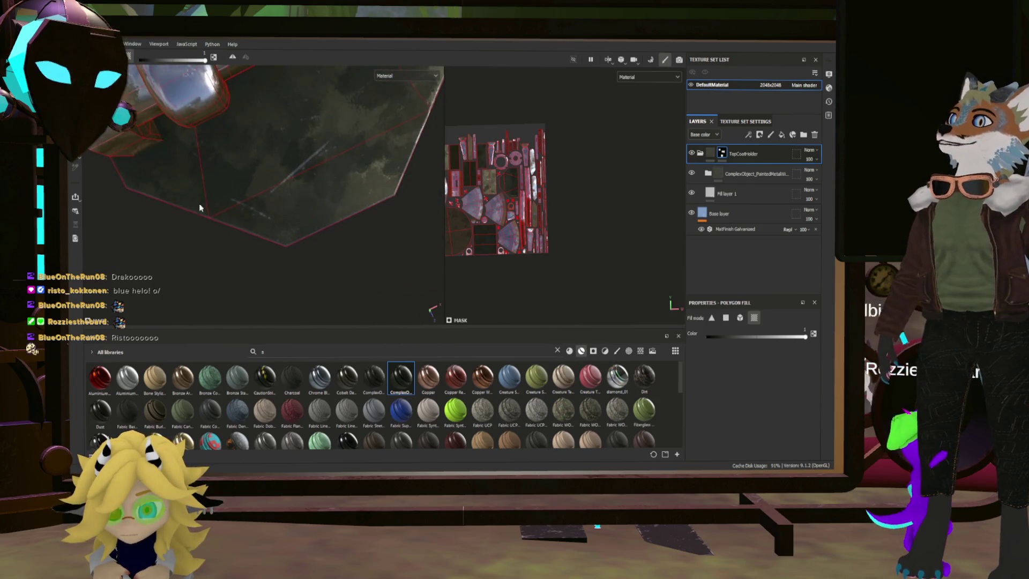
{"action": "mouse_move", "coordinate": [262, 183]}
{"action": "left_mouse_down", "text": "alt"}
{"action": "mouse_move", "coordinate": [301, 181]}
{"action": "mouse_move", "coordinate": [279, 182]}
{"action": "mouse_move", "coordinate": [311, 165]}
{"action": "mouse_move", "coordinate": [272, 187]}
{"action": "mouse_move", "coordinate": [343, 304]}
{"action": "mouse_move", "coordinate": [303, 292]}
{"action": "mouse_move", "coordinate": [389, 222]}
{"action": "mouse_move", "coordinate": [333, 212]}
{"action": "left_mouse_up", "text": "alt"}
{"action": "scroll", "coordinate": [343, 214], "scroll_direction": "up", "scroll_amount": 4}
{"action": "scroll", "coordinate": [348, 215], "scroll_direction": "up", "scroll_amount": 3}
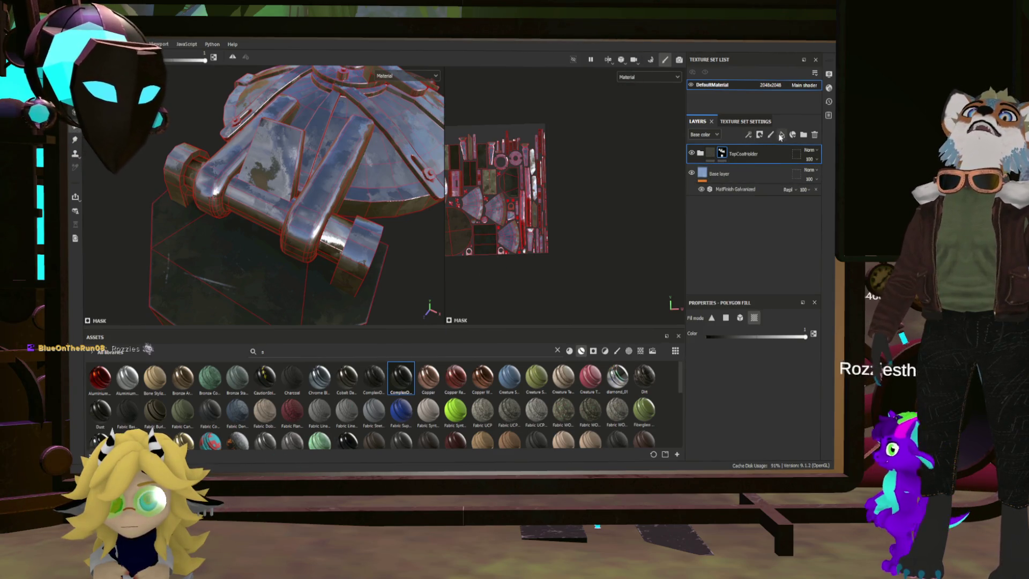
Step: Add the CautionStripes smart material in its own folder, masked black, revealing stripes on the small block
{"action": "left_click_drag", "start_coordinate": [264, 378], "coordinate": [731, 150]}
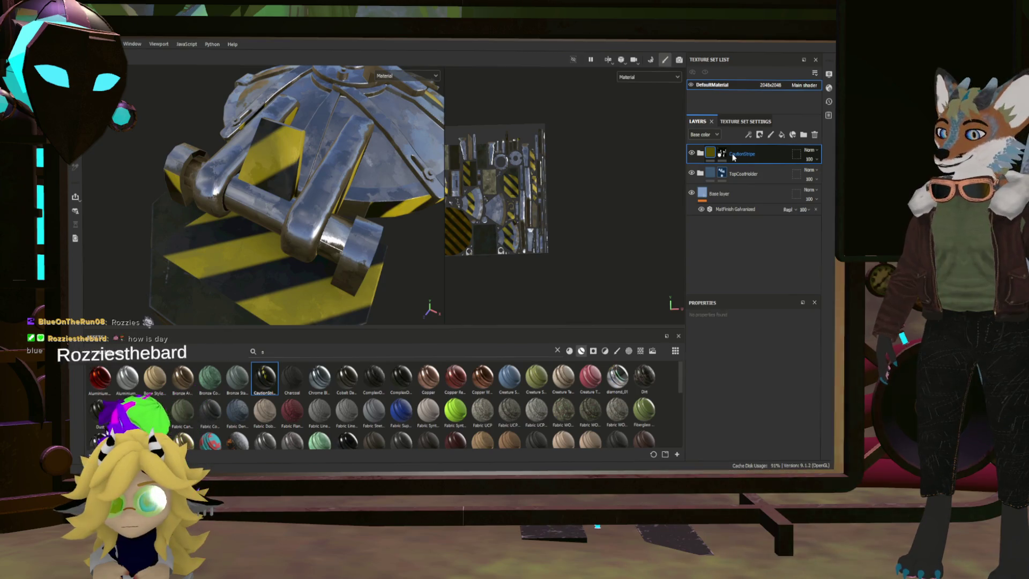
{"action": "key", "text": "ctrl+g"}
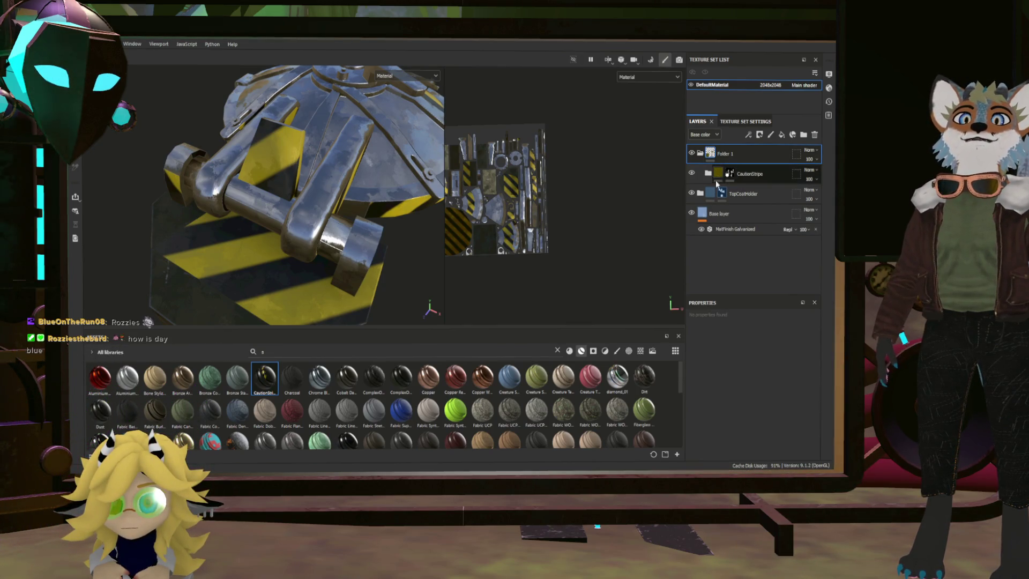
{"action": "left_click", "coordinate": [729, 172]}
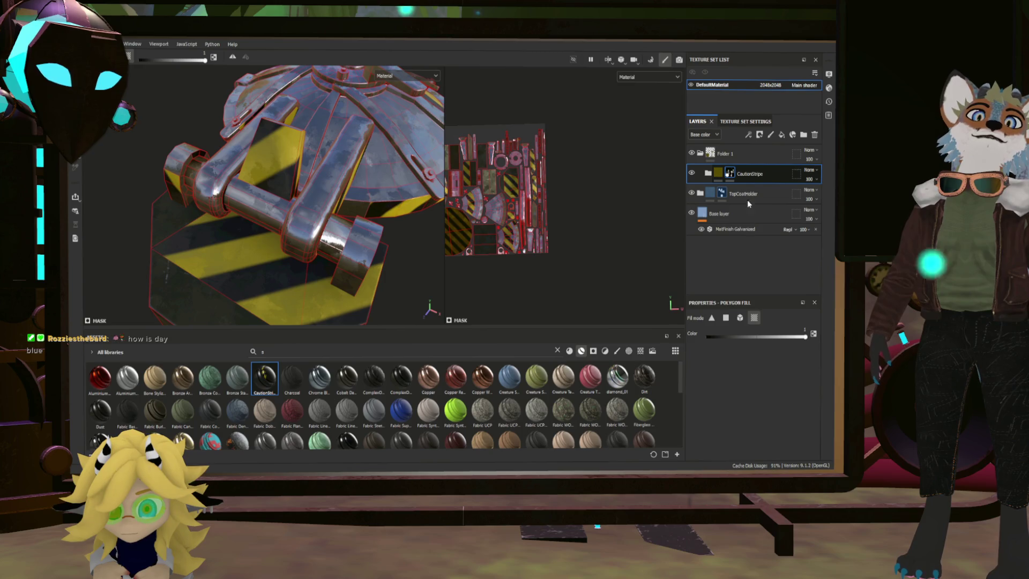
{"action": "key", "text": "Delete"}
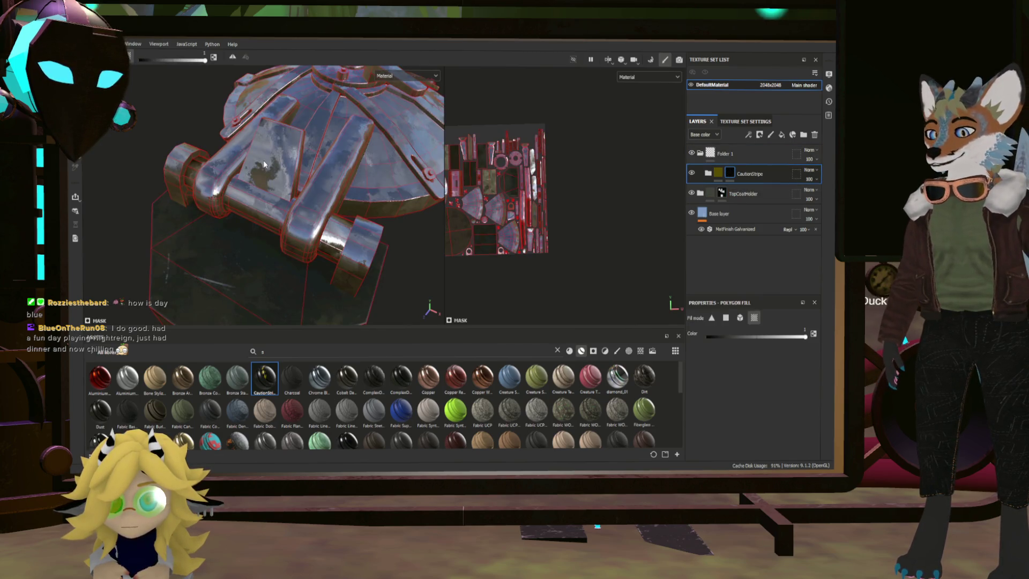
{"action": "key", "text": "3"}
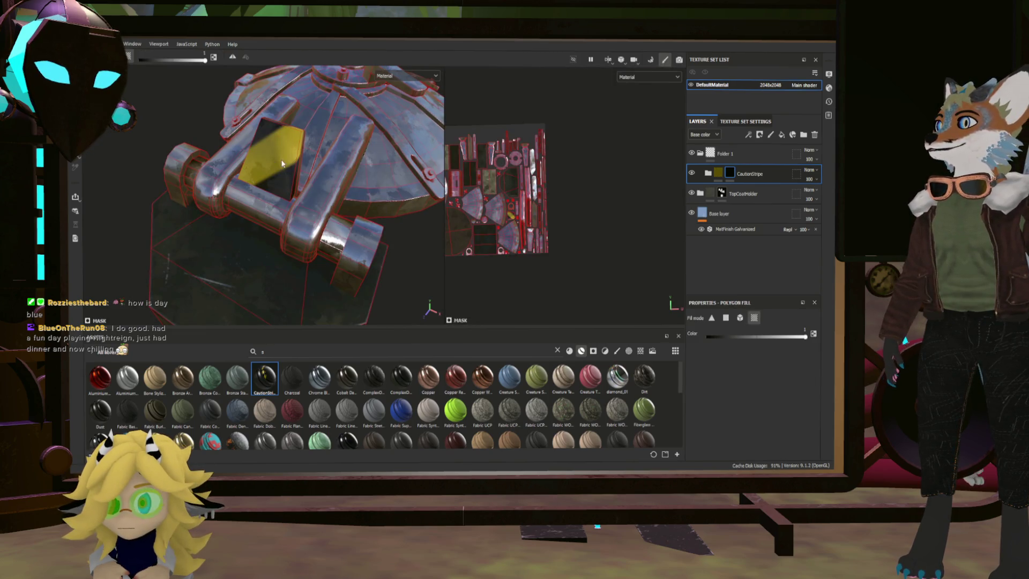
{"action": "mouse_move", "coordinate": [310, 146]}
{"action": "left_mouse_down", "text": "alt"}
{"action": "mouse_move", "coordinate": [241, 101]}
{"action": "mouse_move", "coordinate": [188, 128]}
{"action": "mouse_move", "coordinate": [382, 147]}
{"action": "mouse_move", "coordinate": [259, 243]}
{"action": "mouse_move", "coordinate": [549, 226]}
{"action": "left_mouse_up", "text": "alt"}
{"action": "left_click", "coordinate": [750, 175]}
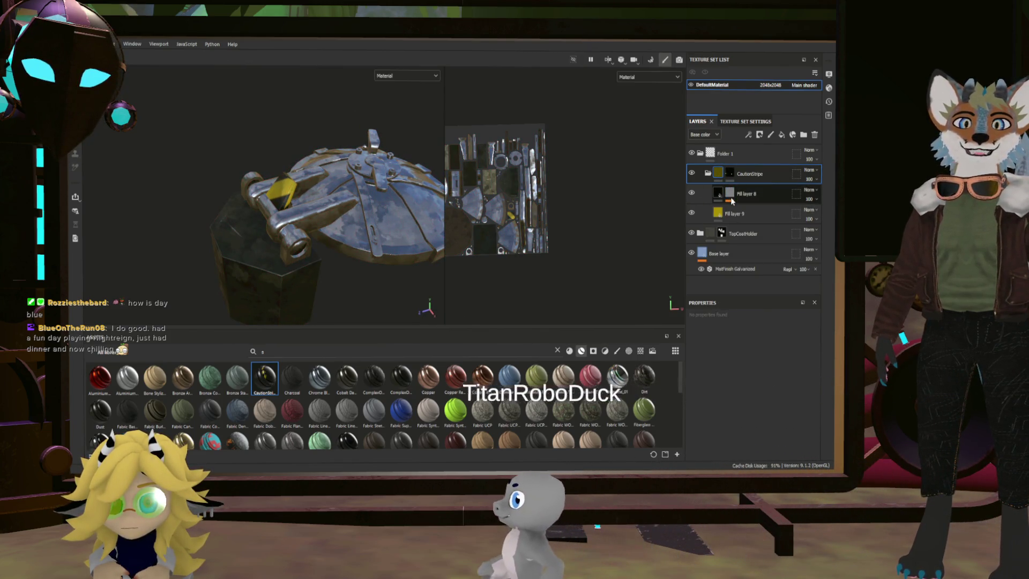
Step: Switch Fill layer 8's Stripes projection from UV to Tri-planar, then orbit to check the striped block
{"action": "left_click", "coordinate": [732, 196]}
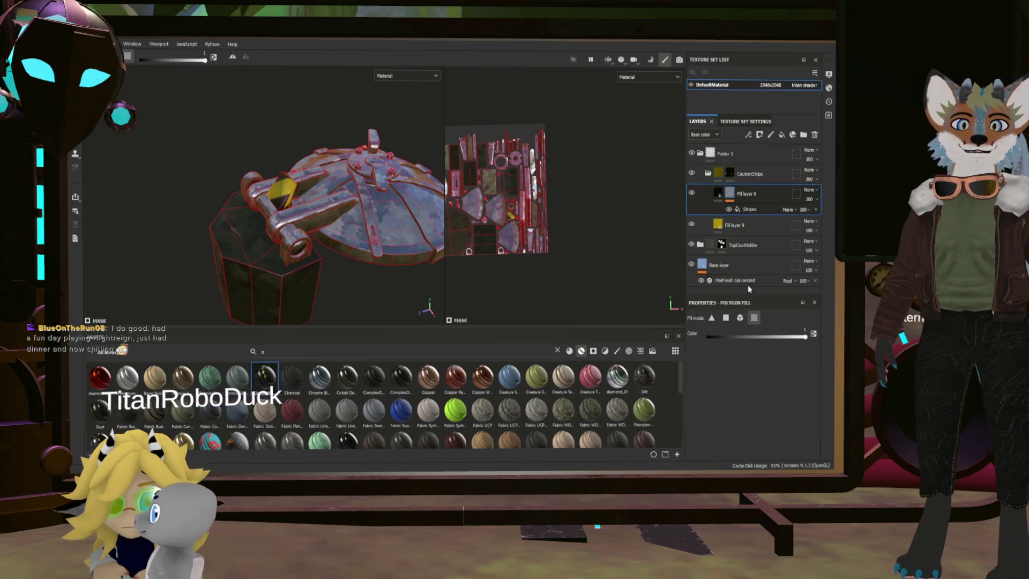
{"action": "left_click", "coordinate": [744, 210]}
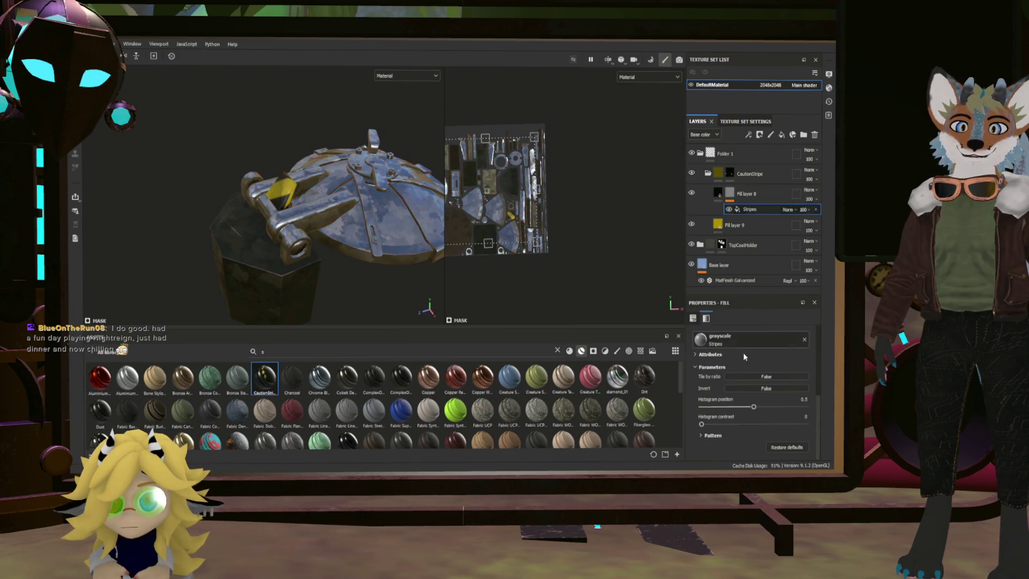
{"action": "scroll", "coordinate": [754, 369], "scroll_direction": "up", "scroll_amount": 5}
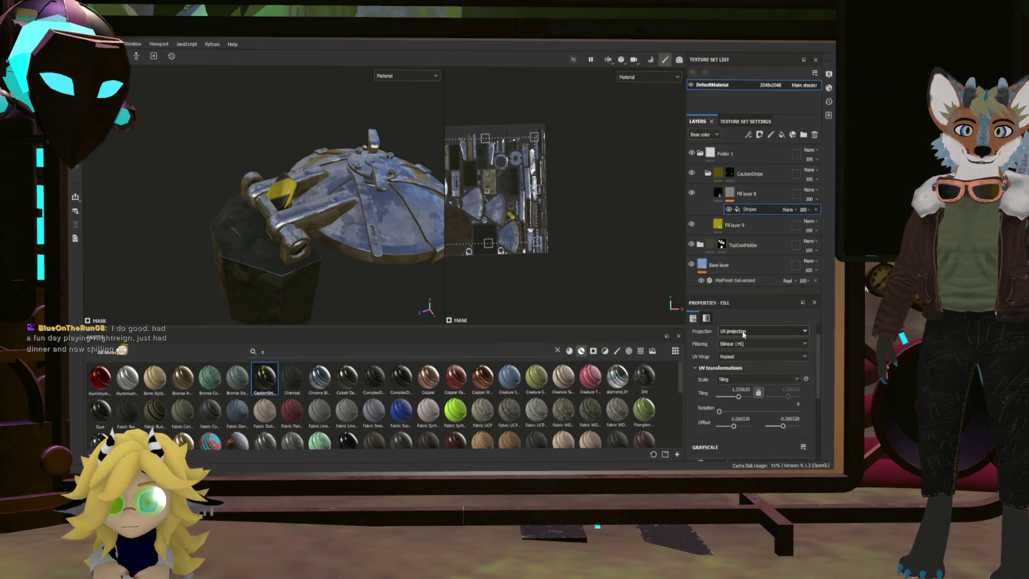
{"action": "left_click", "coordinate": [762, 330]}
{"action": "left_click", "coordinate": [750, 343]}
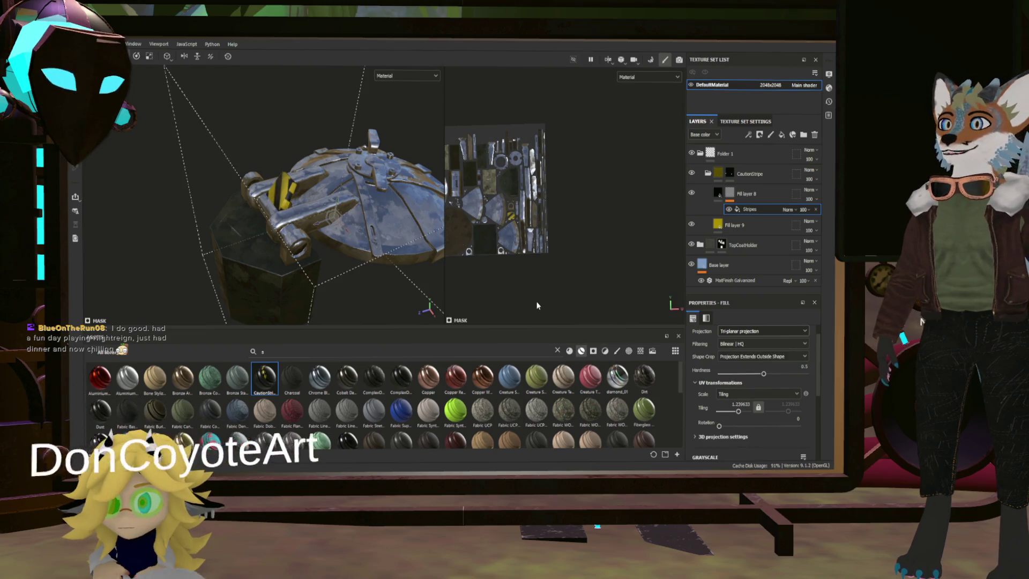
{"action": "scroll", "coordinate": [216, 125], "scroll_direction": "up", "scroll_amount": 10}
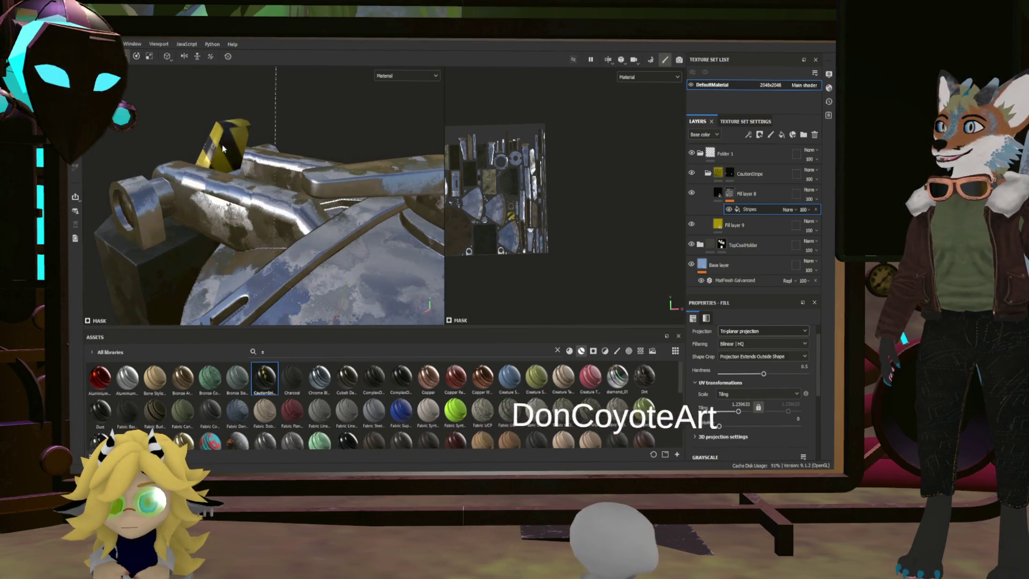
{"action": "mouse_move", "coordinate": [216, 126]}
{"action": "left_mouse_down", "text": "alt"}
{"action": "mouse_move", "coordinate": [326, 152]}
{"action": "mouse_move", "coordinate": [335, 209]}
{"action": "left_mouse_up", "text": "alt"}
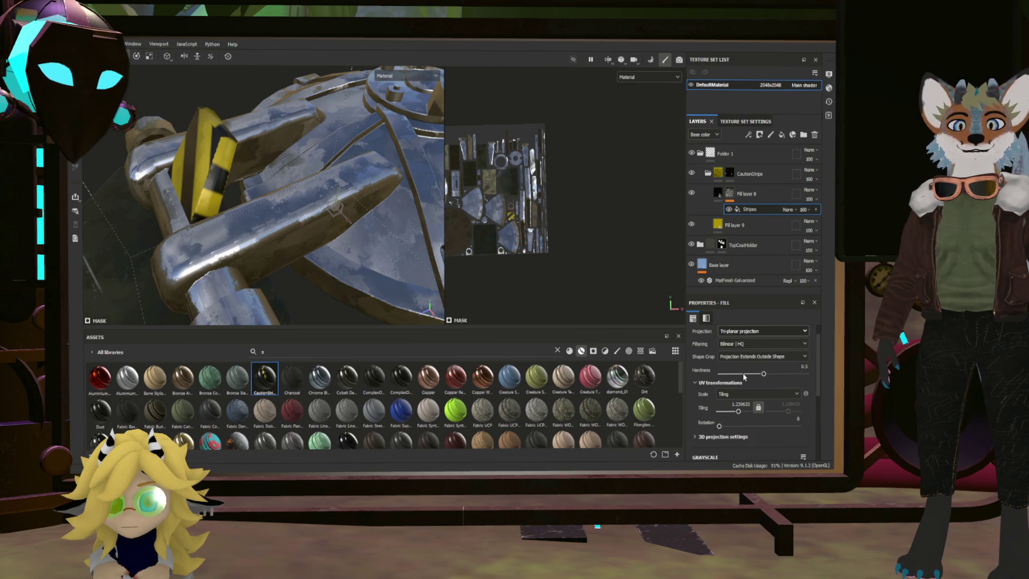
{"action": "left_click_drag", "start_coordinate": [416, 221], "coordinate": [137, 170], "text": "alt"}
{"action": "left_click_drag", "start_coordinate": [261, 155], "coordinate": [386, 177], "text": "alt"}
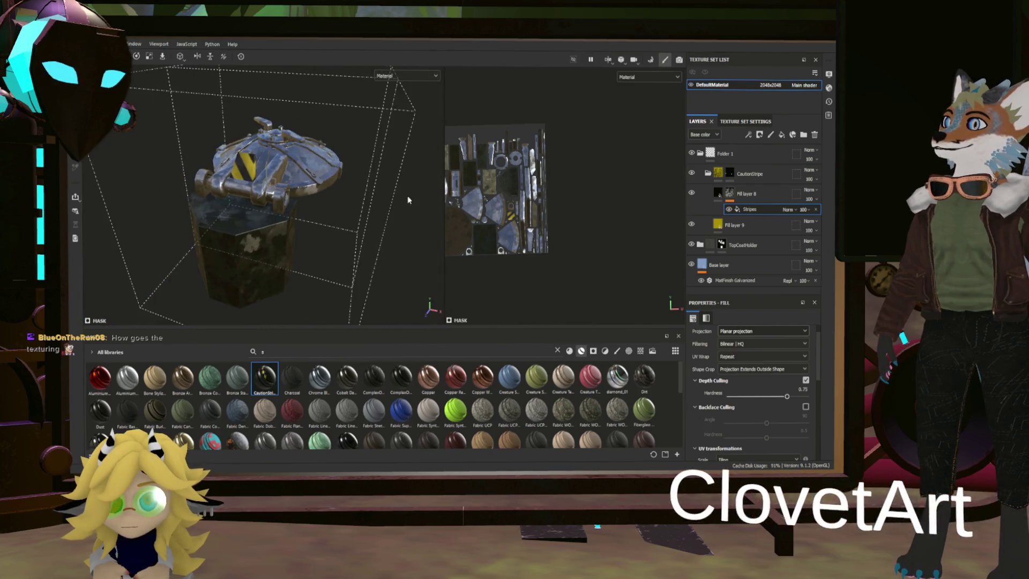
{"action": "left_click", "coordinate": [736, 197]}
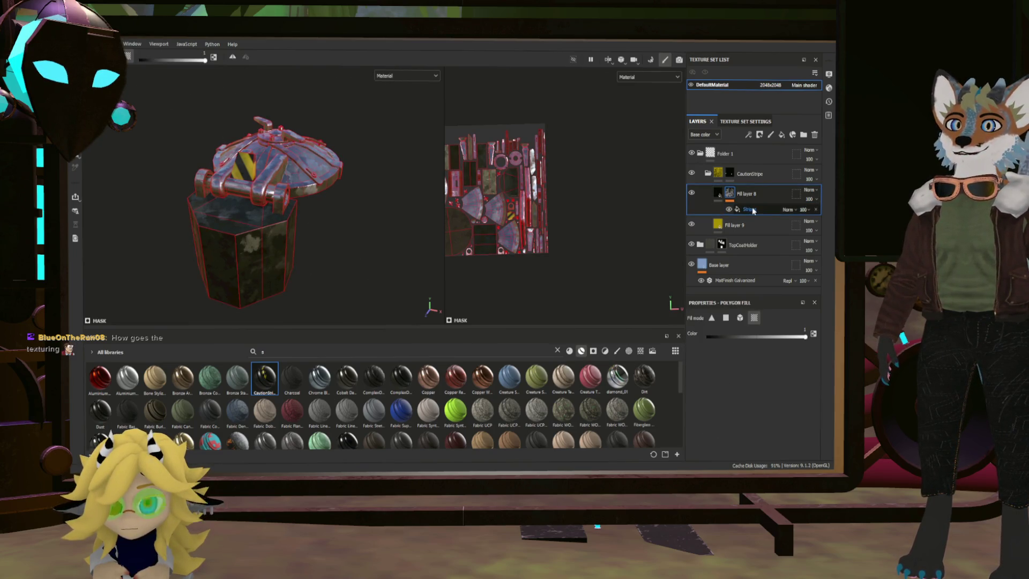
Step: Polygon-fill caution stripes onto base and dome faces in the CautionStripe mask, then undo both fills
{"action": "left_click", "coordinate": [731, 177]}
{"action": "scroll", "coordinate": [243, 219], "scroll_direction": "up", "scroll_amount": 5}
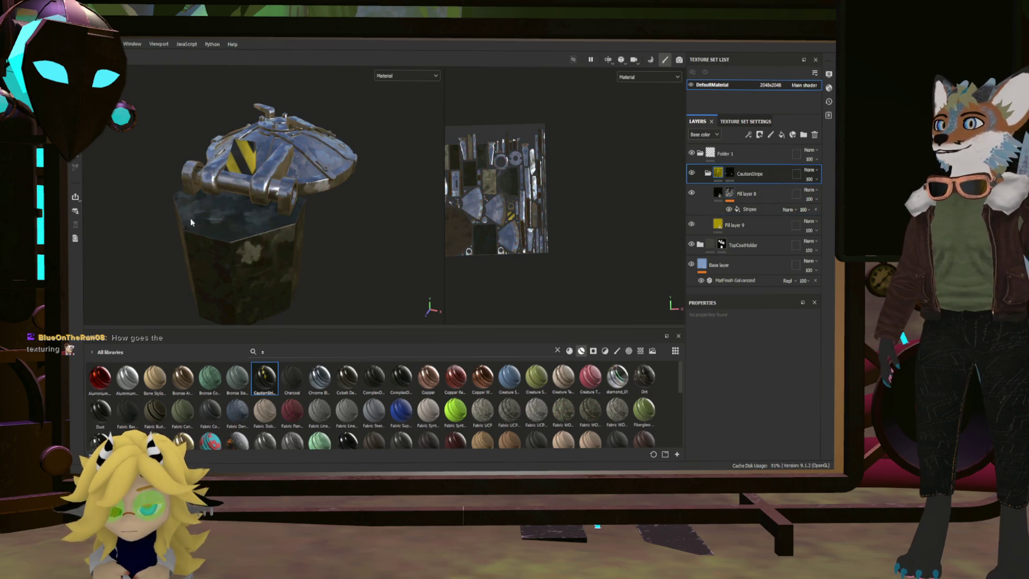
{"action": "left_click", "coordinate": [245, 218]}
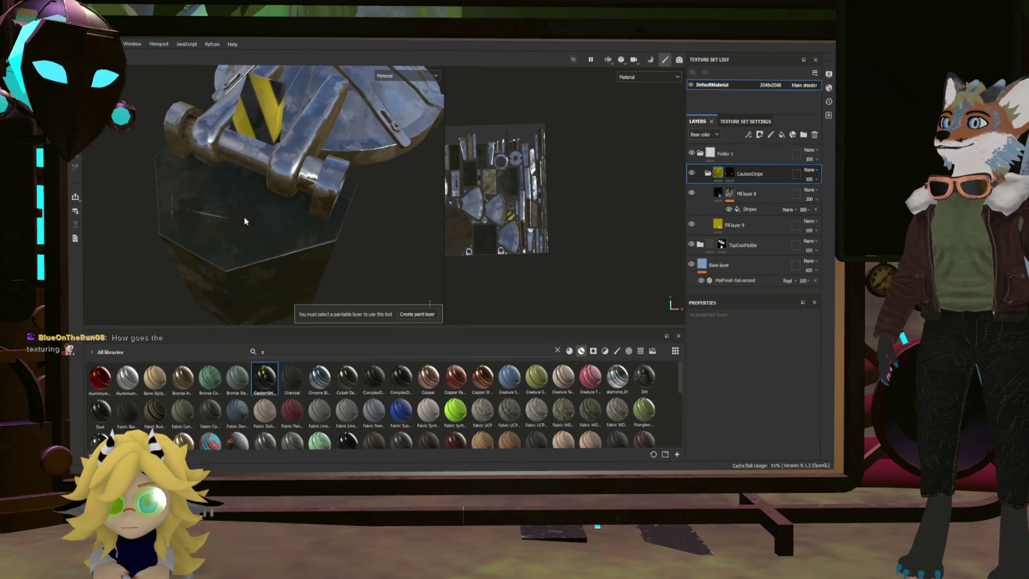
{"action": "left_click", "coordinate": [728, 172]}
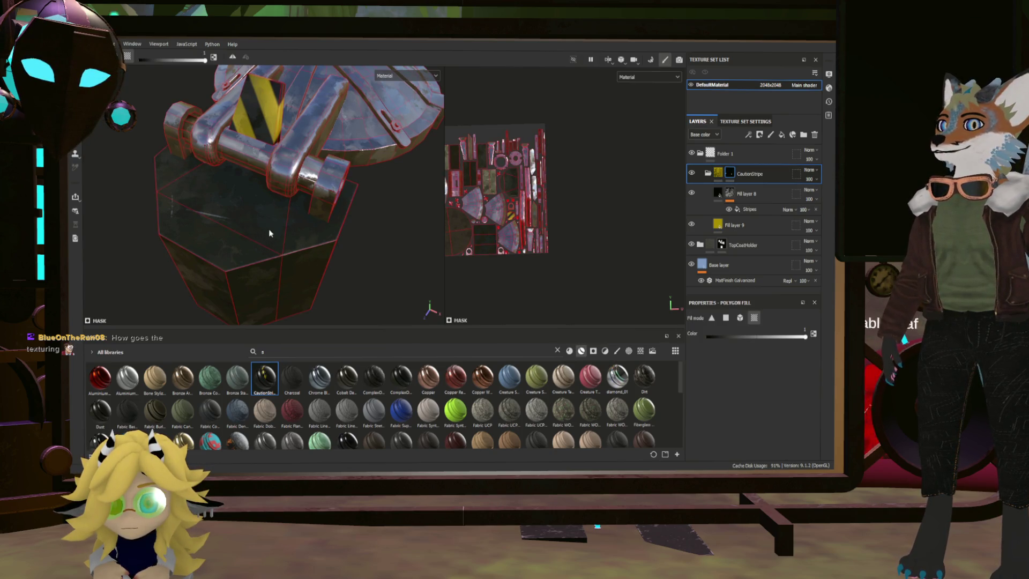
{"action": "left_click", "coordinate": [233, 246]}
{"action": "left_click_drag", "start_coordinate": [233, 247], "coordinate": [320, 166], "text": "alt"}
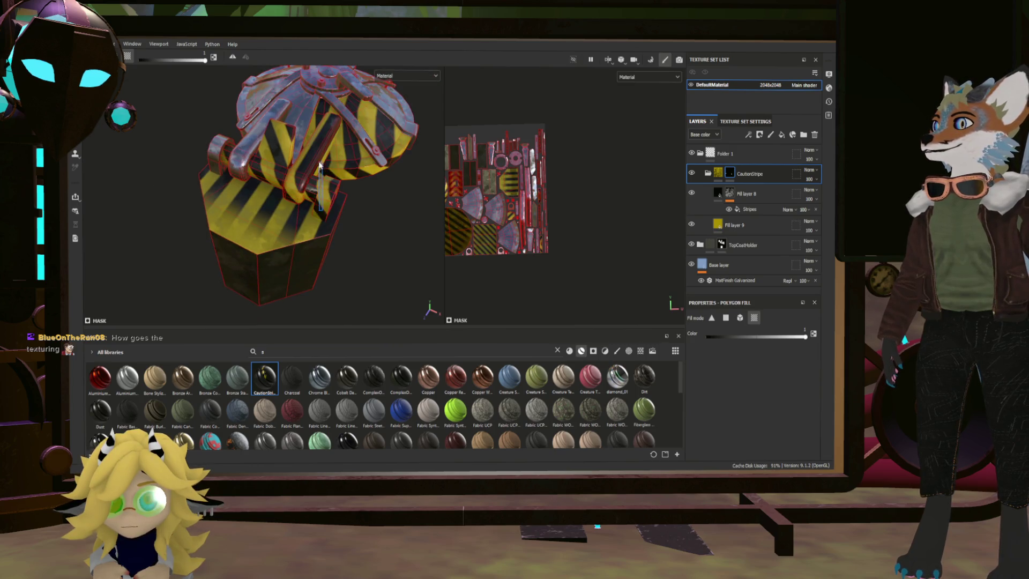
{"action": "key", "text": "ctrl+z"}
{"action": "left_click_drag", "start_coordinate": [368, 199], "coordinate": [301, 212], "text": "alt"}
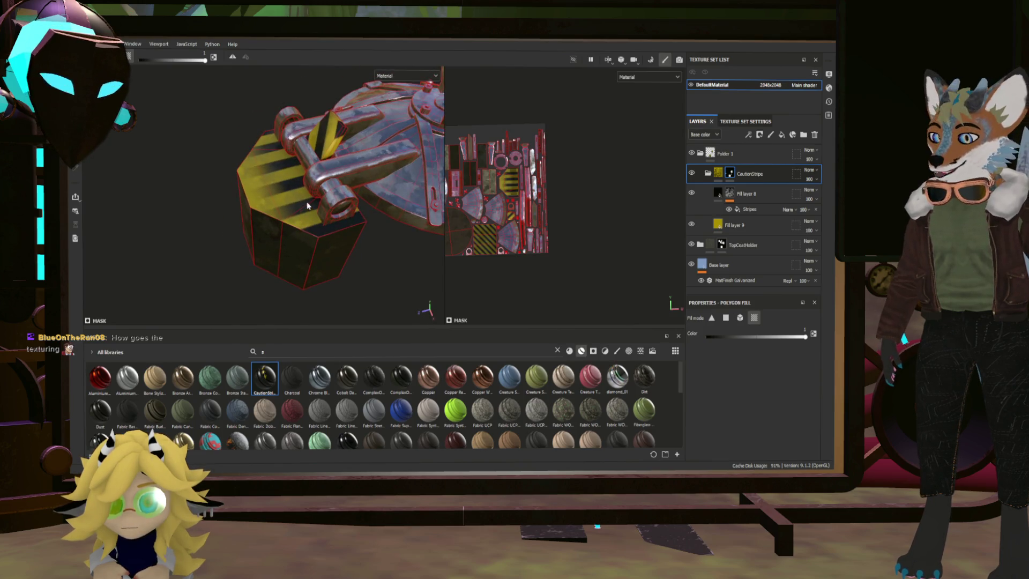
{"action": "key", "text": "ctrl+z"}
{"action": "scroll", "coordinate": [319, 201], "scroll_direction": "up", "scroll_amount": 3}
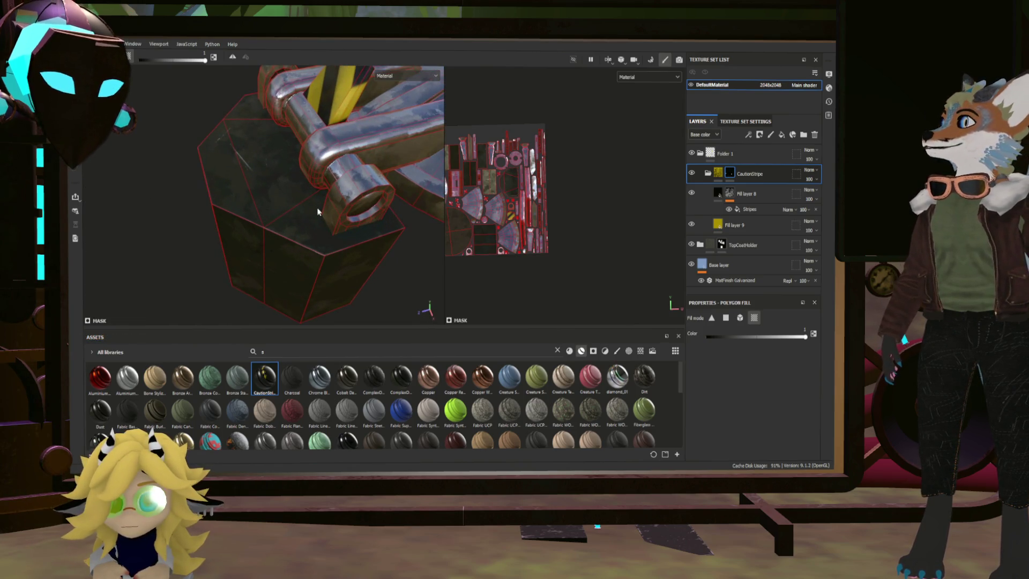